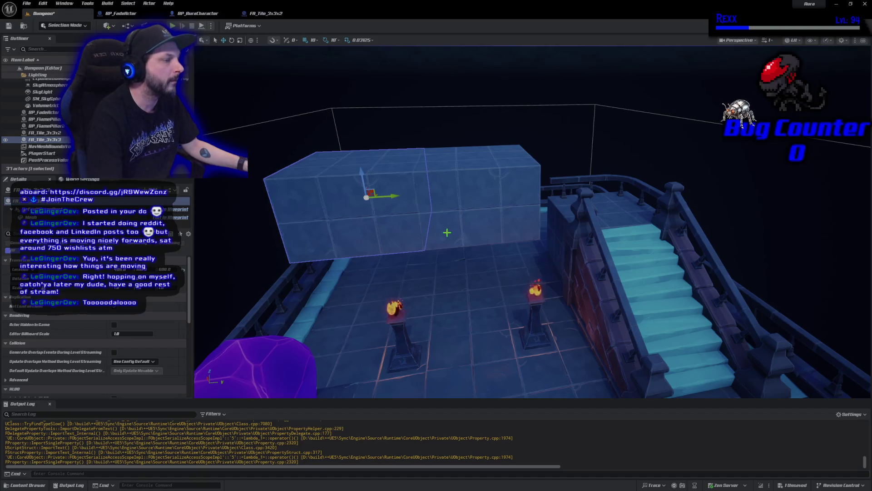
Step: Duplicate the tile block, rotate the copy 90° beside the stairs, and view it from above
key("ctrl+d")
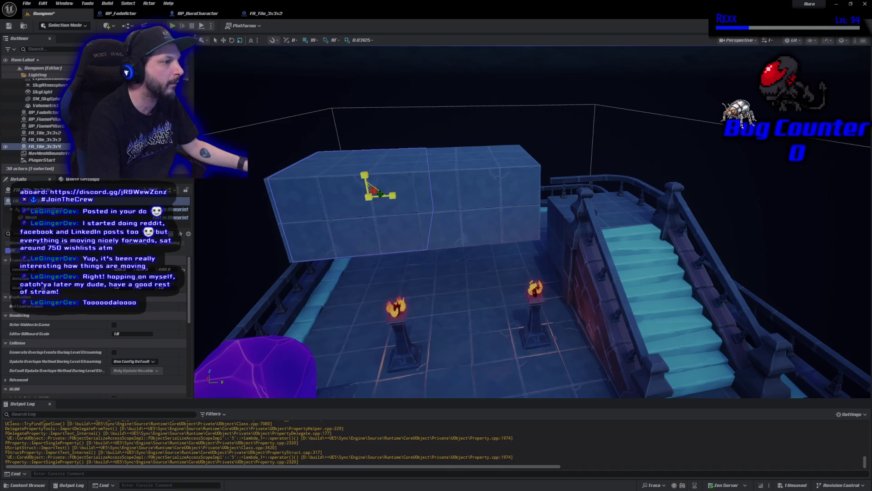
mouse_move(369, 160)
left_mouse_down()
mouse_move(408, 169)
mouse_move(411, 195)
mouse_move(545, 198)
left_mouse_up()
key("w")
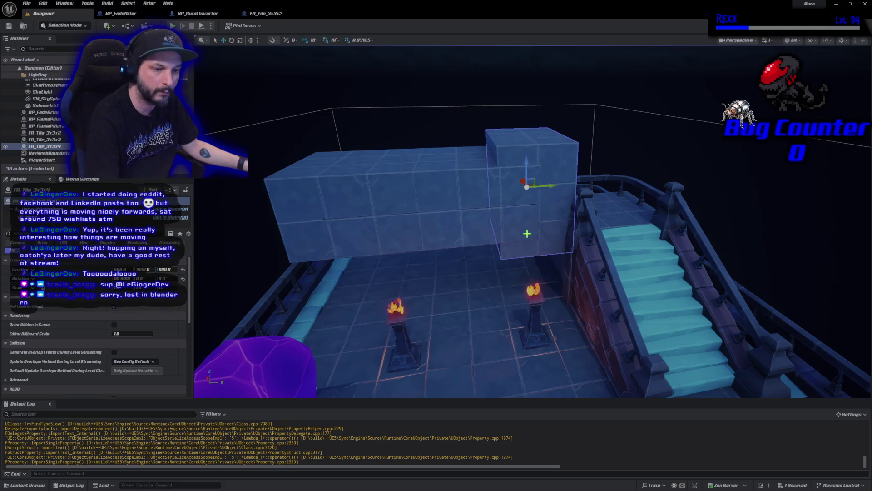
mouse_move(527, 234)
left_mouse_down()
mouse_move(454, 225)
mouse_move(484, 151)
mouse_move(494, 205)
mouse_move(494, 167)
mouse_move(493, 240)
mouse_move(492, 211)
left_mouse_up()
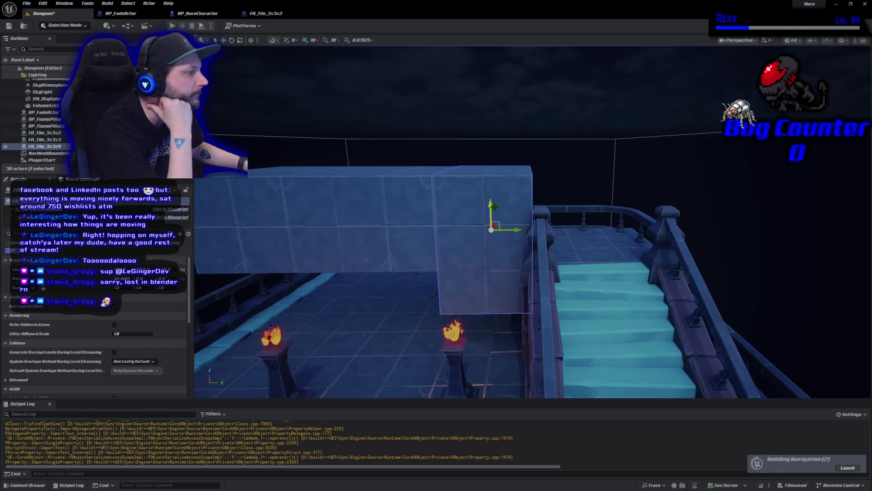
left_click_drag(485, 251, 484, 252)
left_click_drag(515, 203, 522, 209)
Step: Duplicate the turned tile, lower the copy beneath it, and align both tiles along Y
key("ctrl+d")
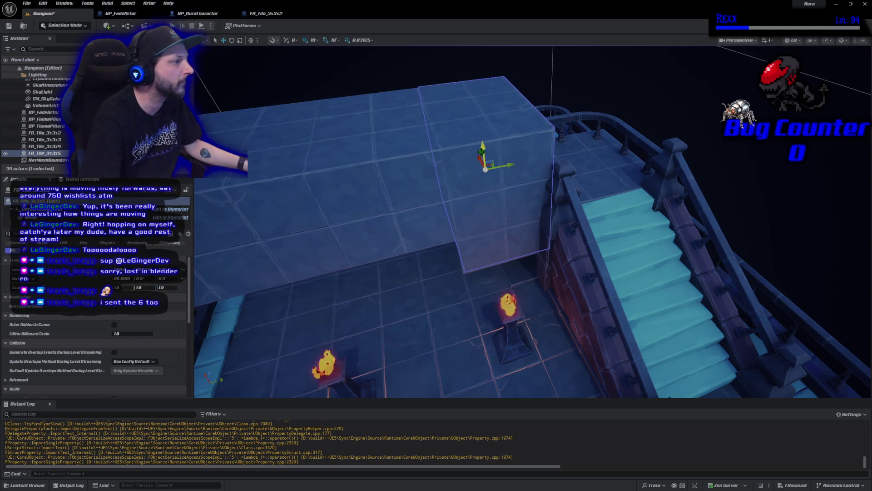
left_click_drag(485, 148, 484, 186)
key("f")
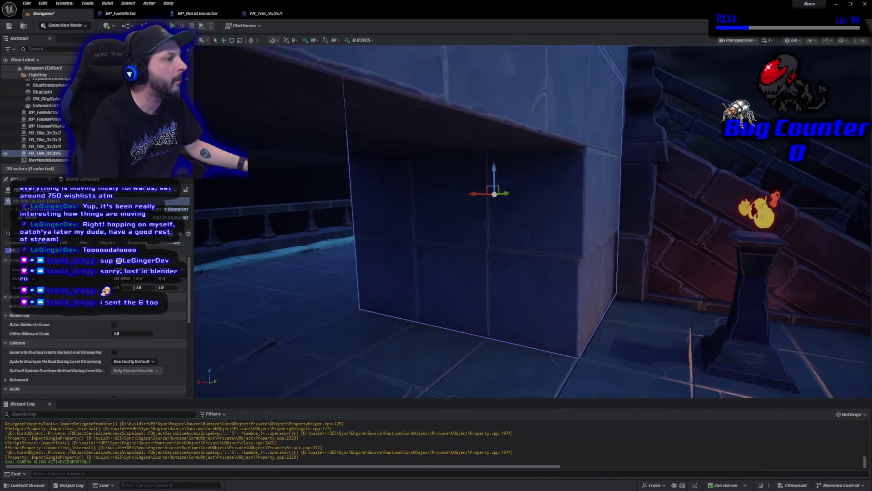
mouse_move(474, 195)
left_mouse_down()
mouse_move(473, 206)
mouse_move(395, 207)
mouse_move(521, 237)
left_mouse_up()
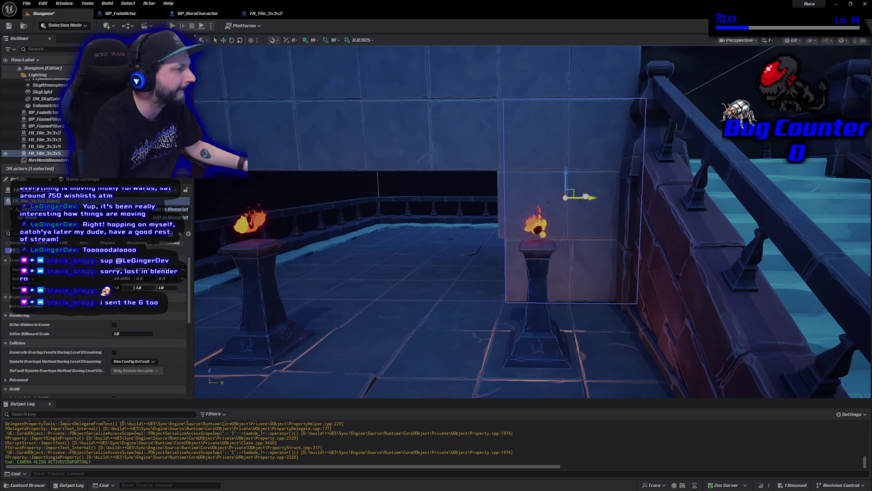
left_click_drag(585, 196, 584, 197)
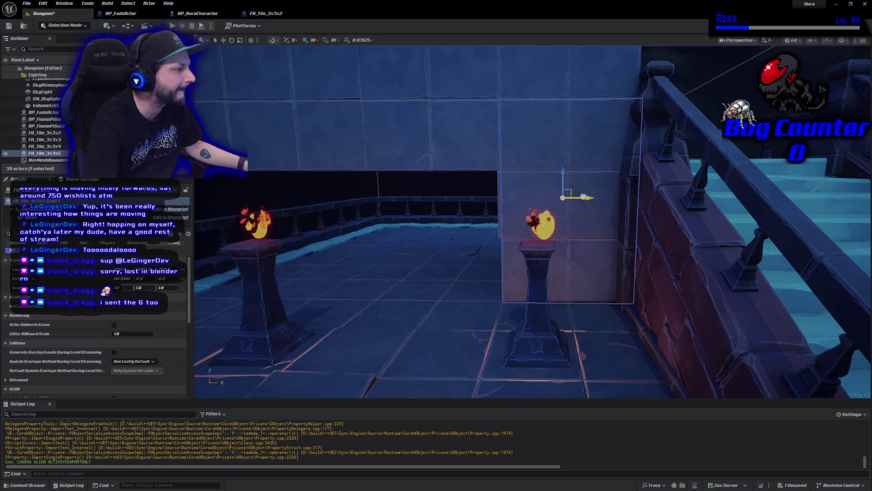
left_click(499, 213)
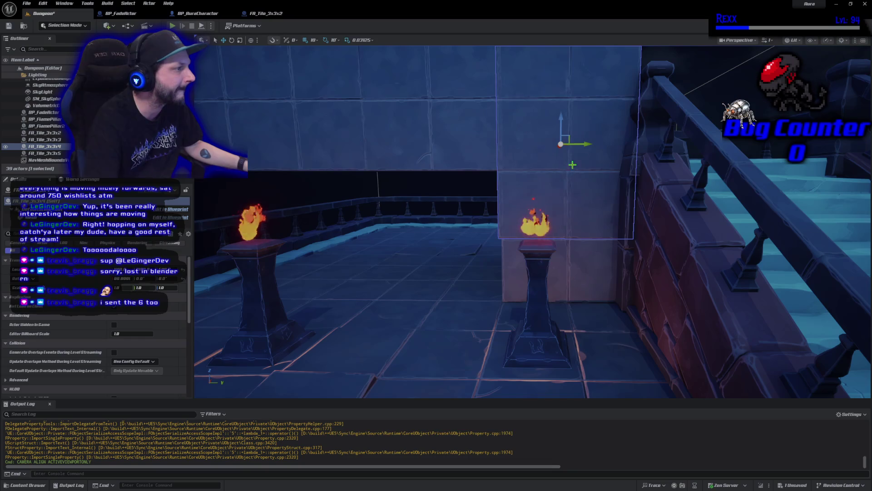
mouse_move(587, 144)
left_mouse_down()
mouse_move(432, 200)
mouse_move(589, 290)
left_mouse_up()
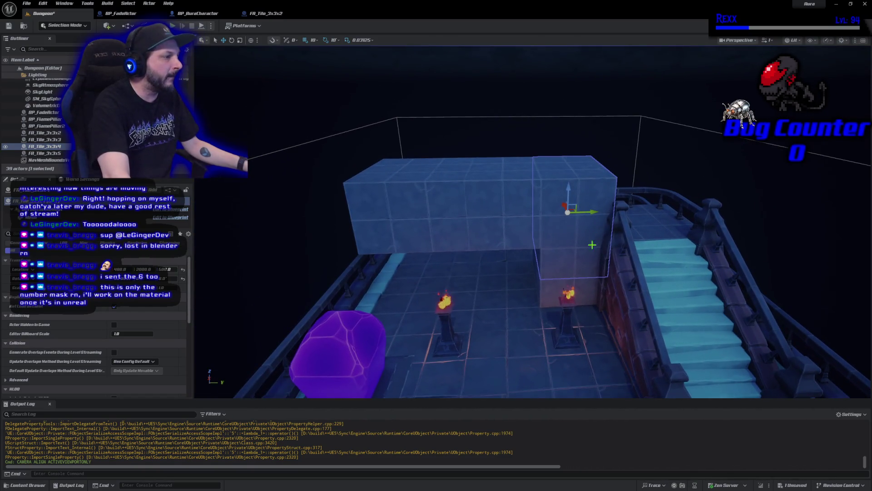
left_click(590, 290, "ctrl")
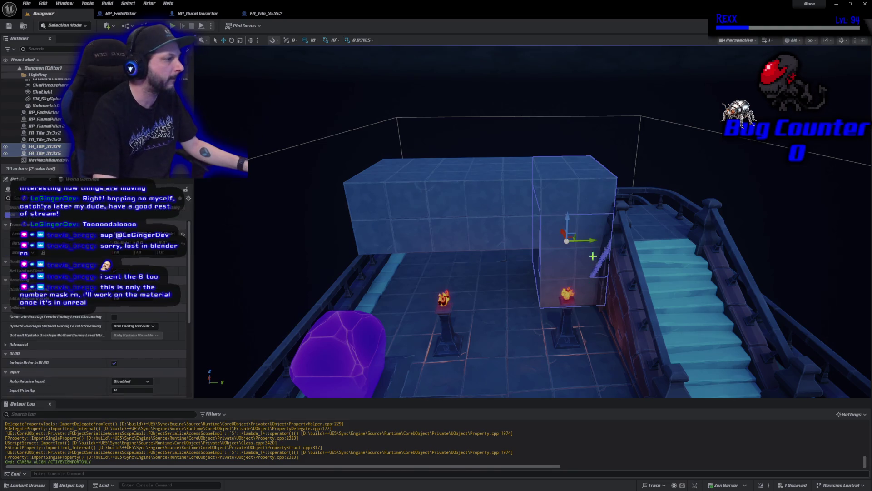
Step: Duplicate the stacked tile pair and move the copies across the corridor to form an arch
key("ctrl+d")
left_click_drag(588, 238, 438, 244)
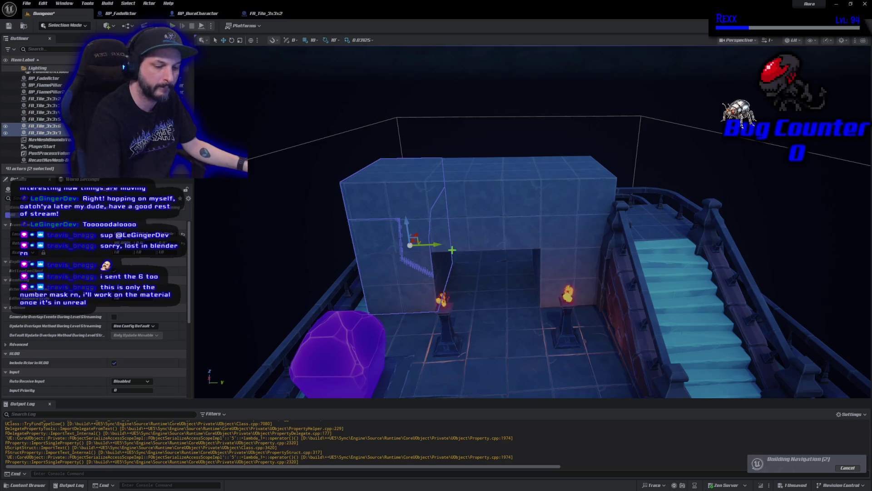
key("f")
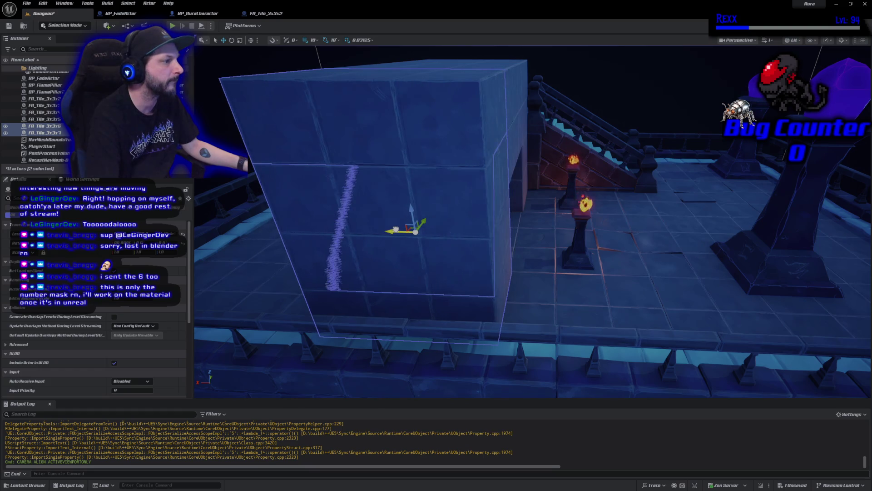
Step: Frame the floor edge mesh, save the Dungeon level, and start a Play-in-Editor test
left_click(544, 282)
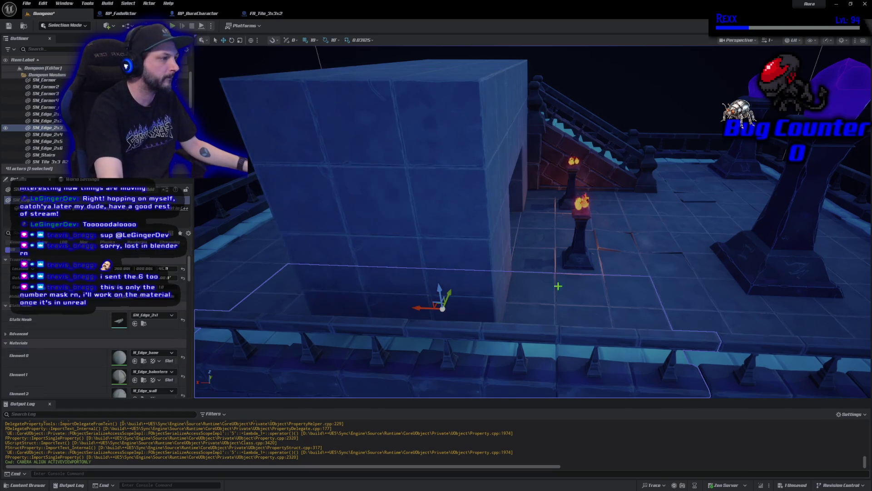
key("f")
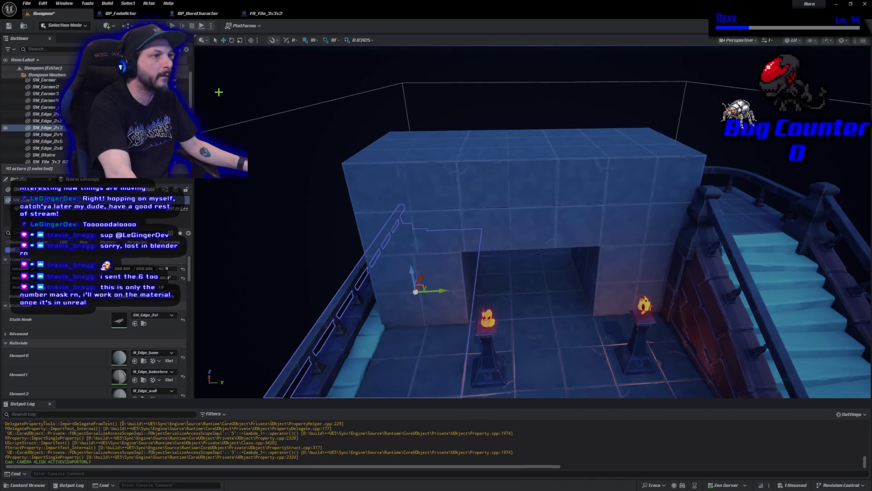
key("ctrl+s")
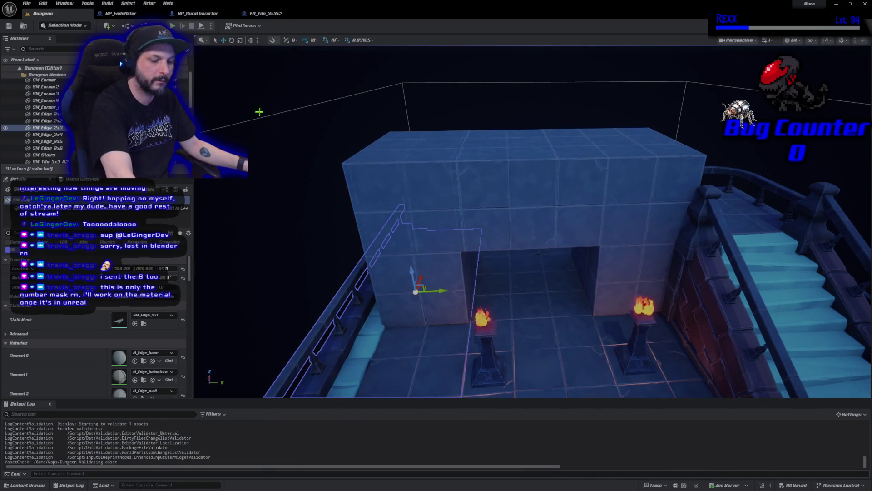
key("alt+p")
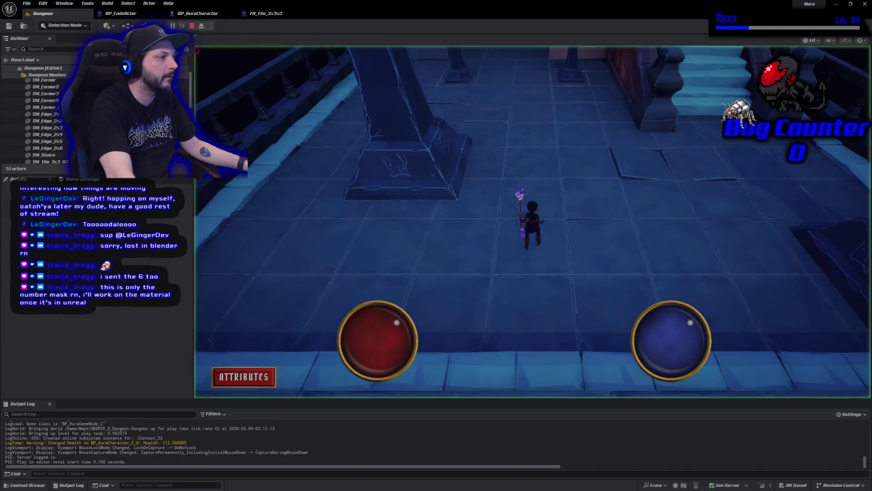
Step: Walk the character forward through the corridor into the torch-lit room, then stop the test play
key("w")
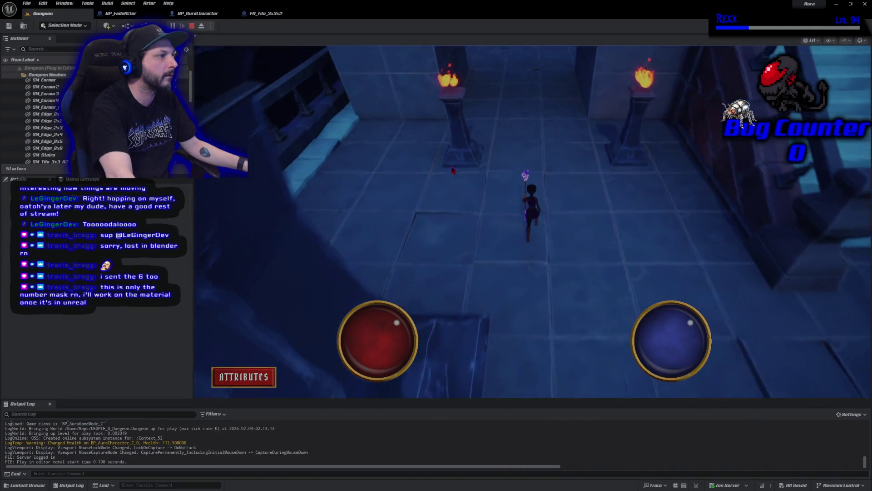
key("w")
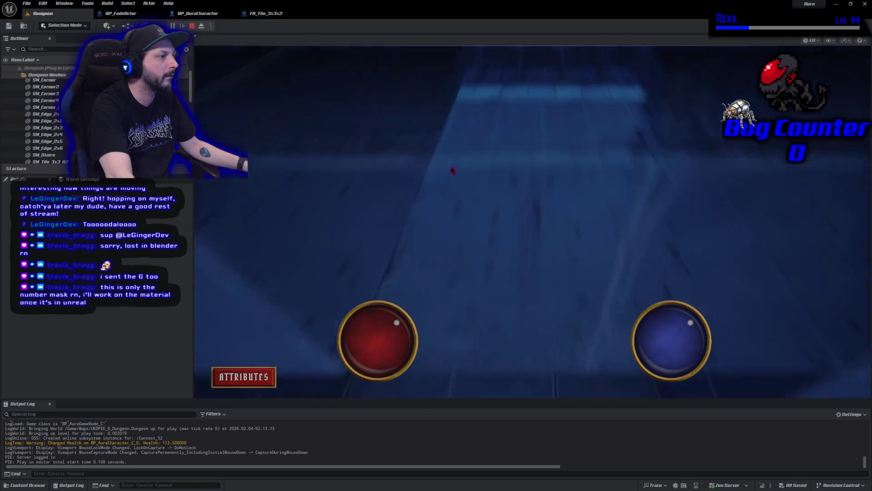
key("w")
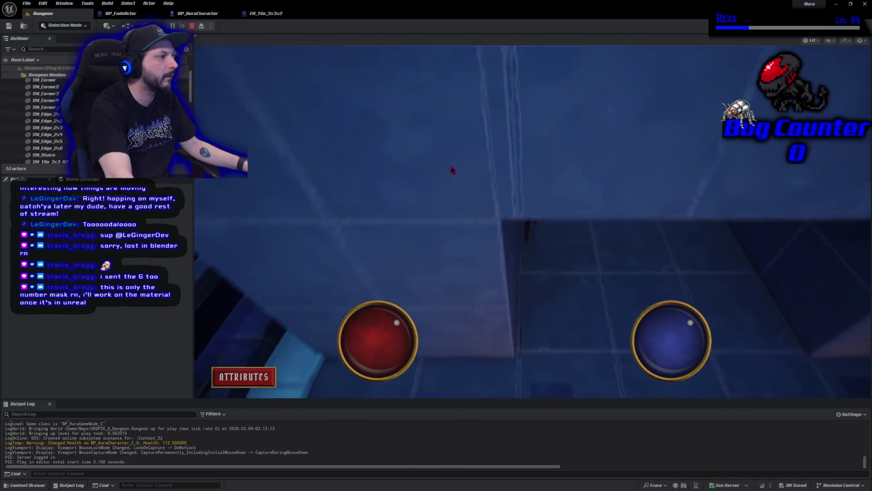
key("w")
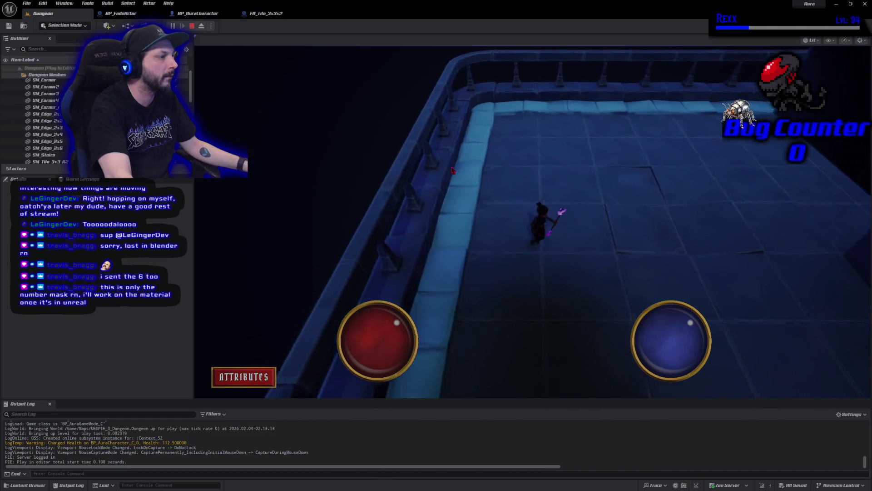
key("w")
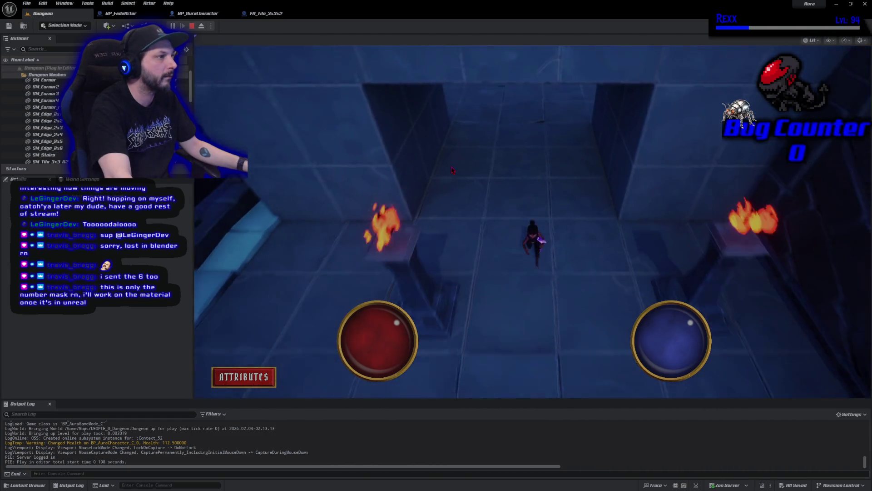
key("w")
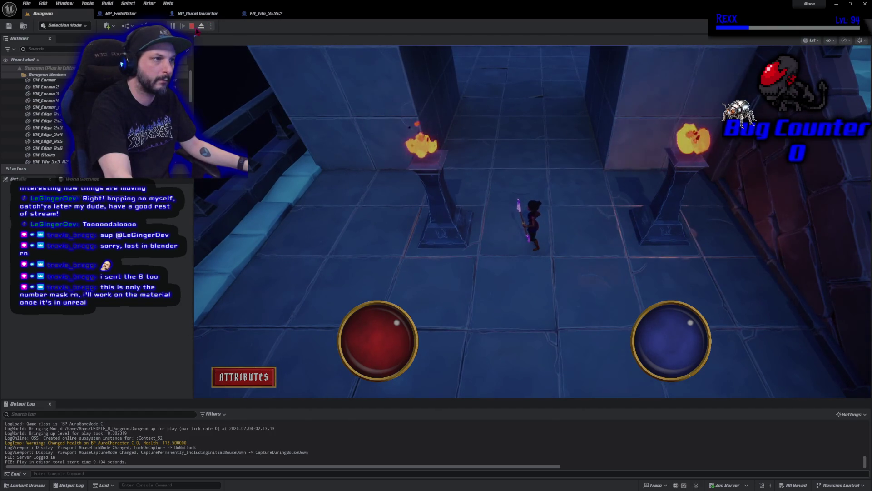
key("Escape")
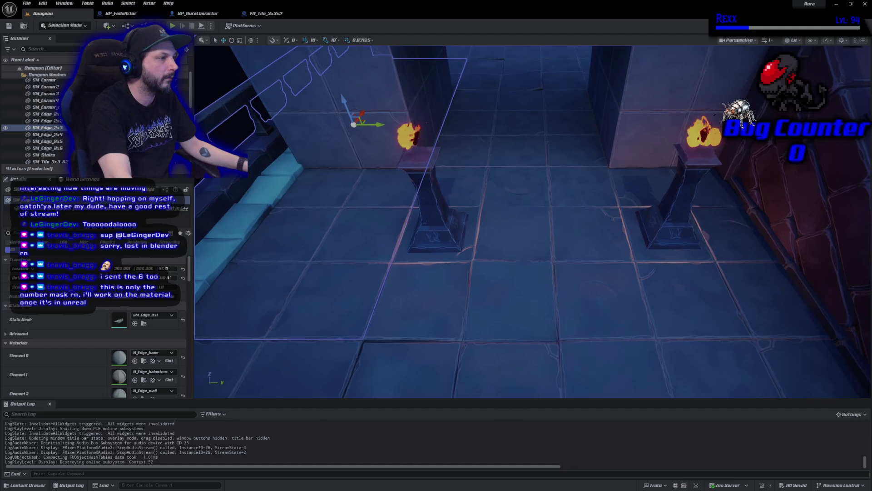
Step: Slide FA_Tile_3x3x3 and FA_Tile_3x3x2 leftward so the upper wall blocks meet
scroll(467, 189, "down", 5)
left_click(508, 170)
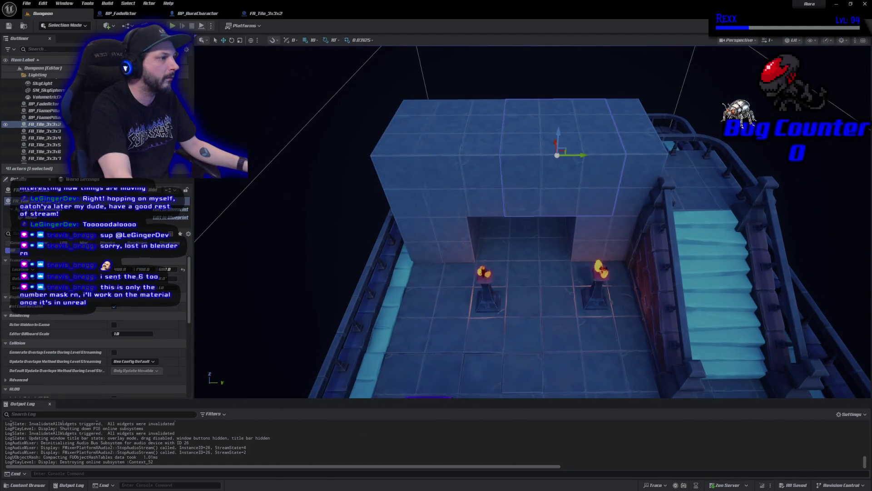
left_click(450, 179)
left_click(535, 184)
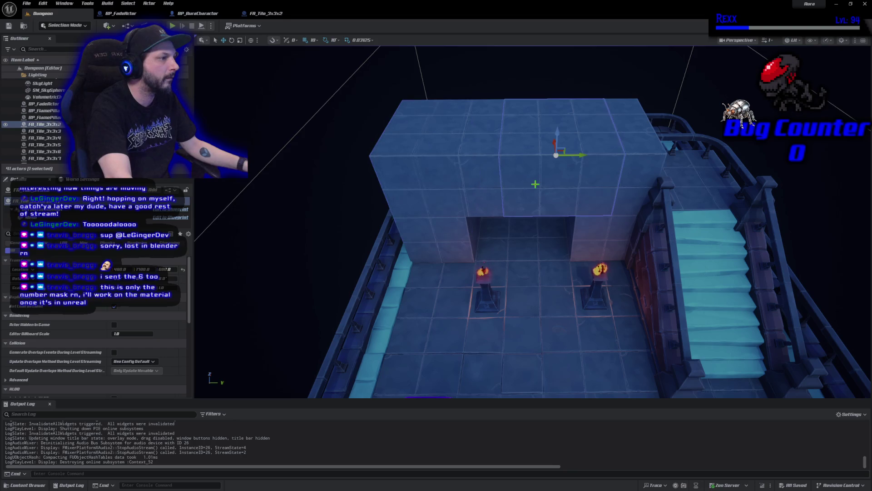
left_click(474, 183)
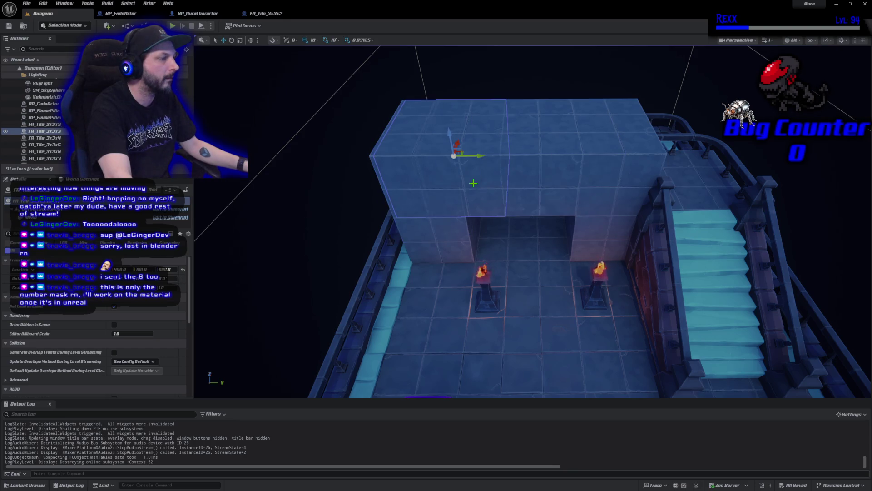
left_click_drag(476, 156, 436, 157)
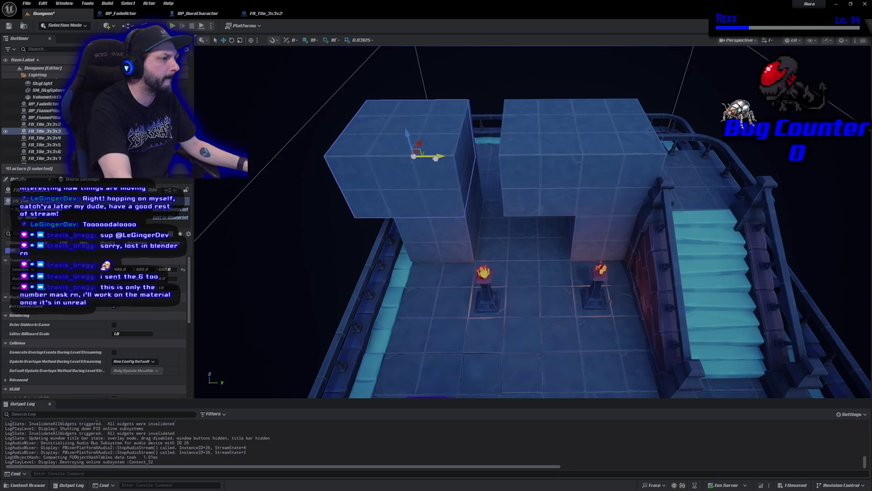
left_click(510, 177)
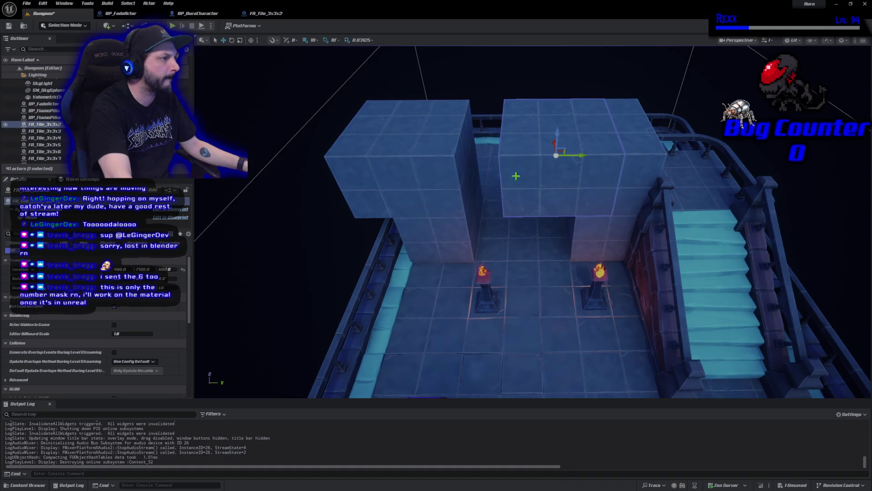
left_click_drag(583, 157, 551, 158)
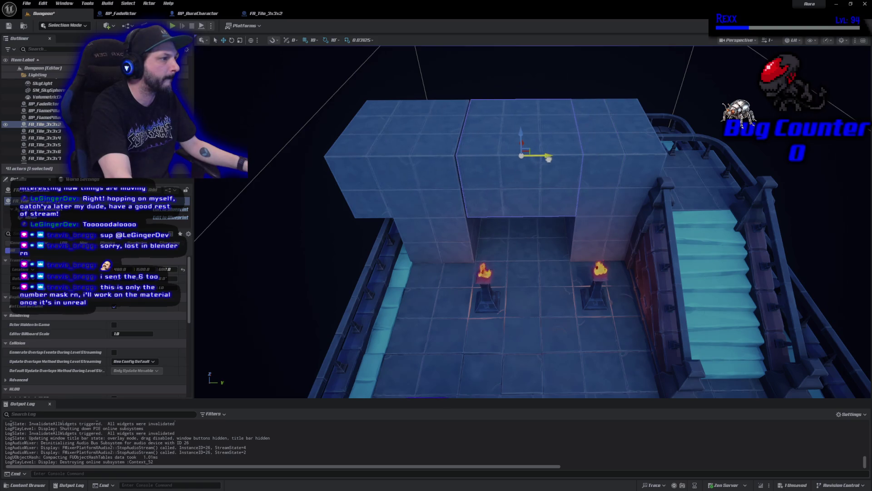
Step: Delete the extra tile block, set the left block flush, and select the two right blocks
left_click(444, 167)
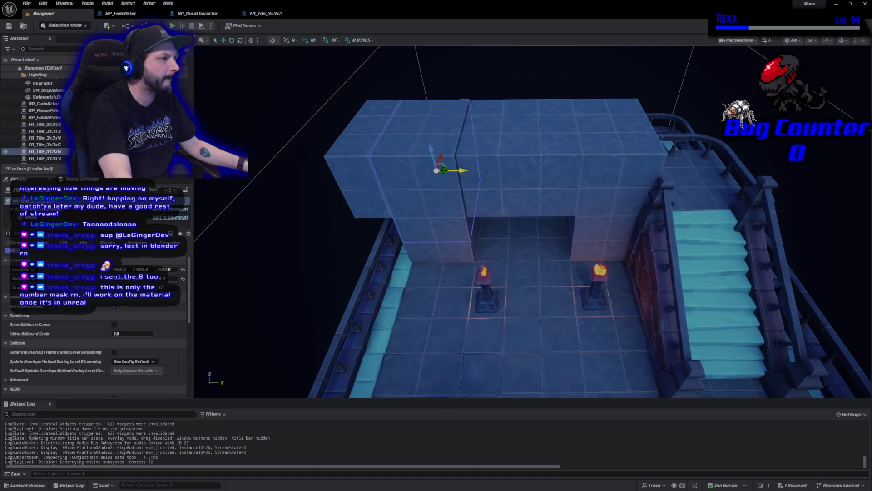
left_click_drag(453, 170, 457, 169)
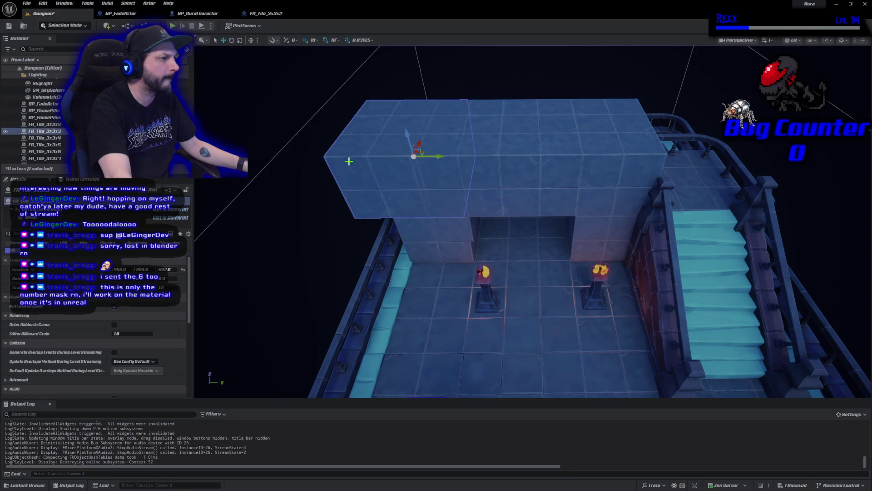
key("Delete")
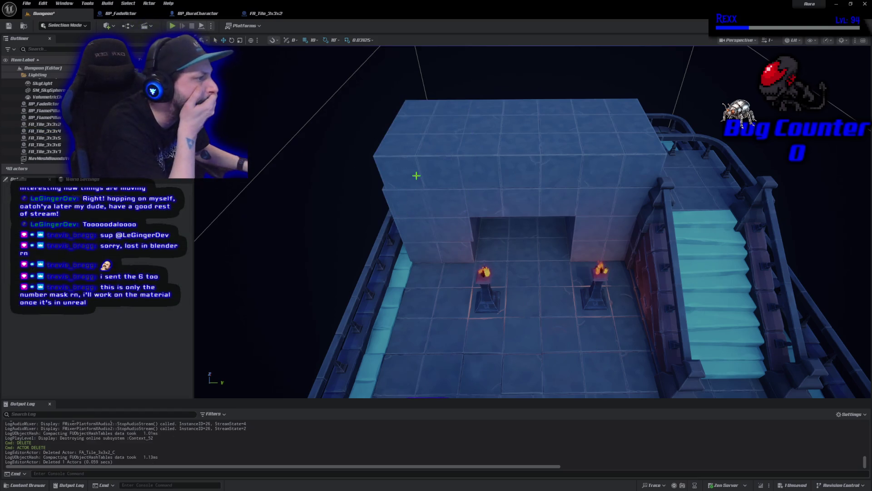
left_click(446, 175)
left_click_drag(459, 170, 454, 170)
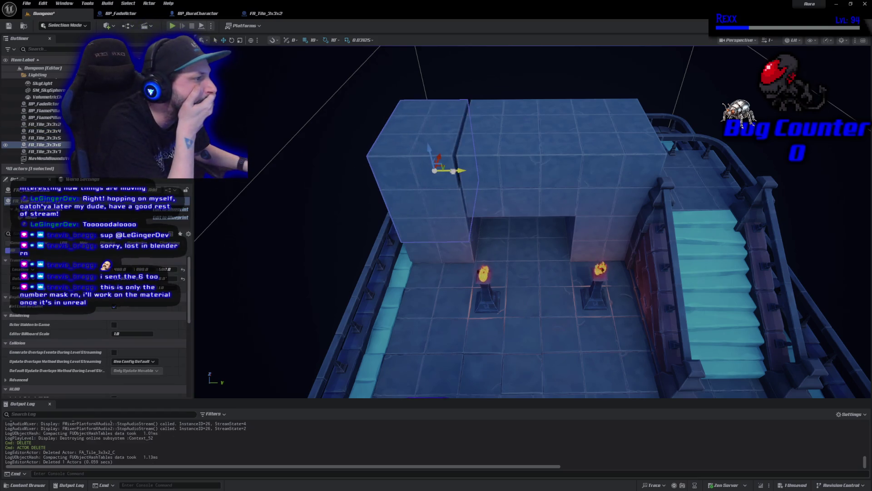
left_click(511, 182)
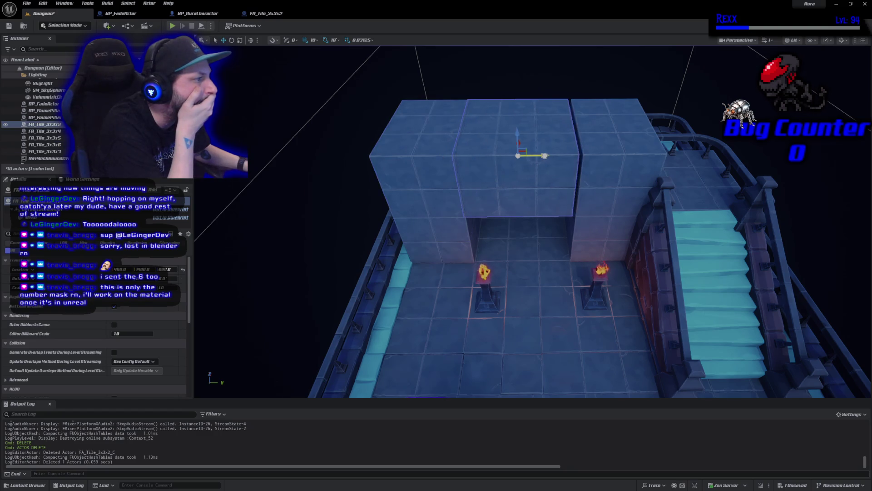
left_click(609, 176)
left_click(608, 247, "ctrl")
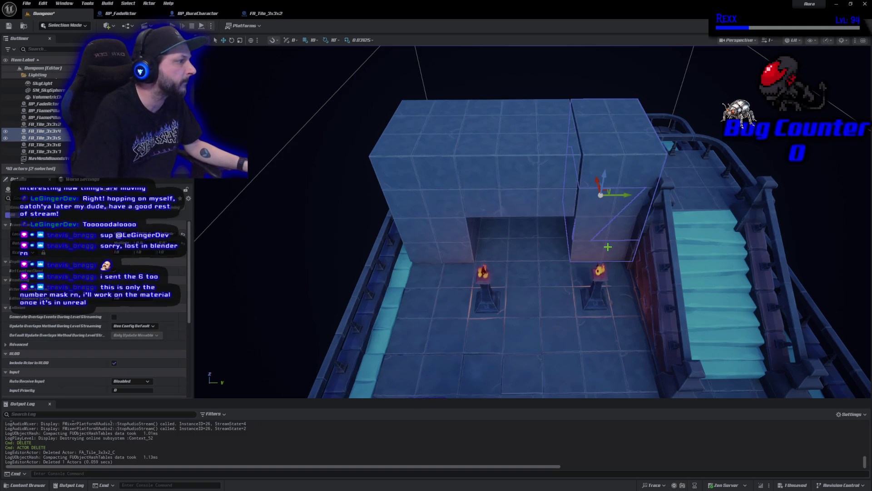
Step: Slide both right tile blocks left along Y, save the Dungeon level, and launch a play-test
left_click_drag(624, 195, 621, 195)
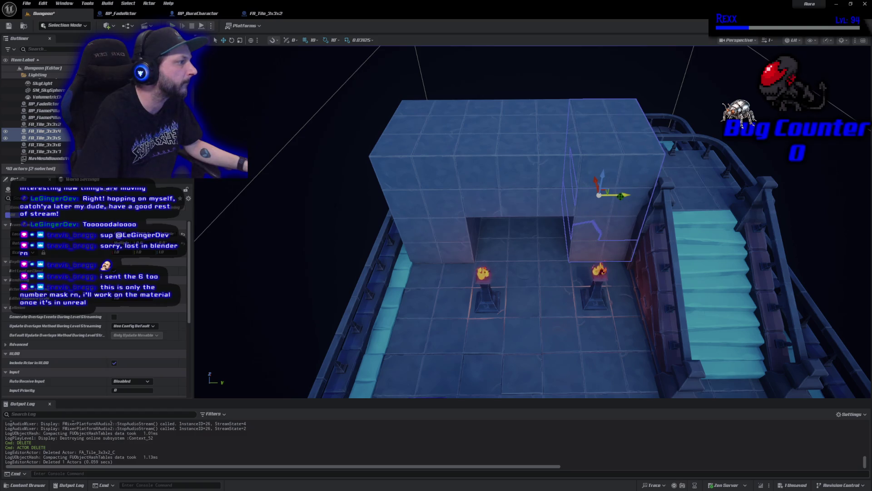
scroll(327, 246, "down", 5)
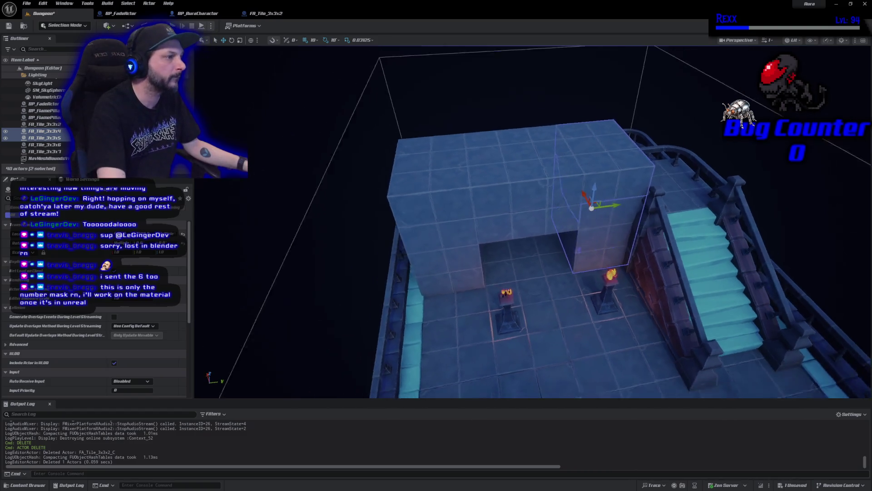
key("ctrl+s")
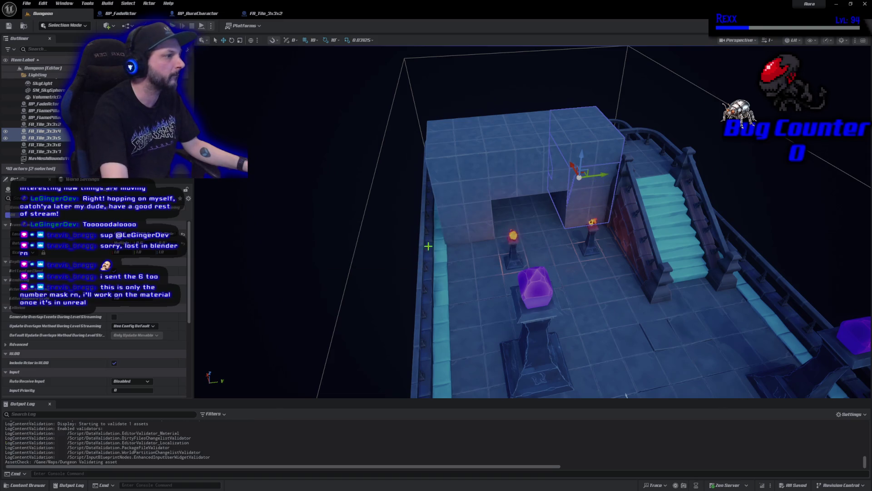
key("alt+p")
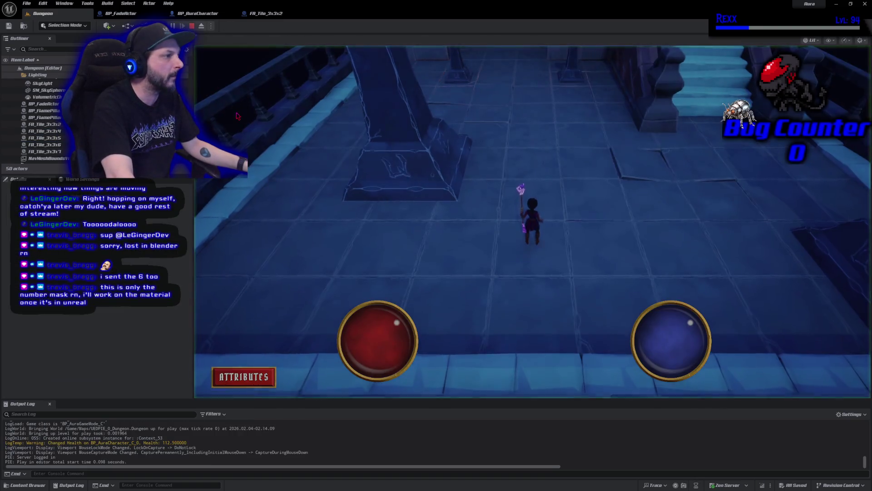
key("w")
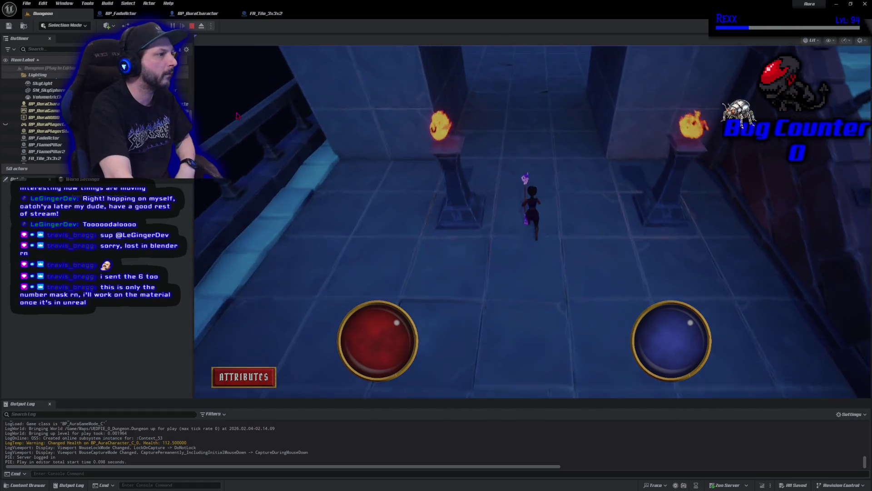
key("w")
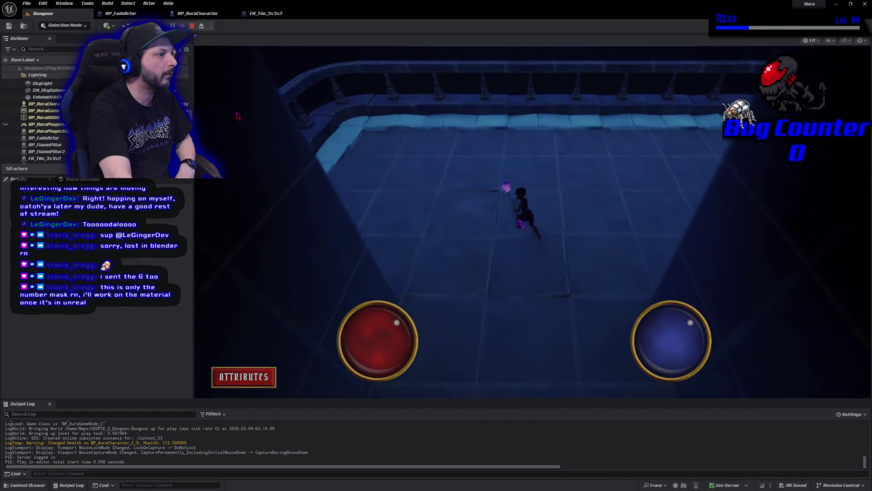
key("d")
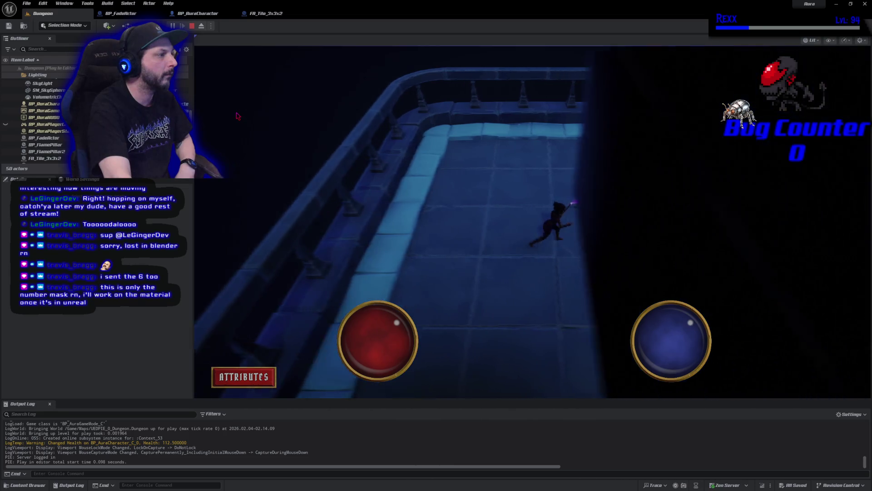
key("s")
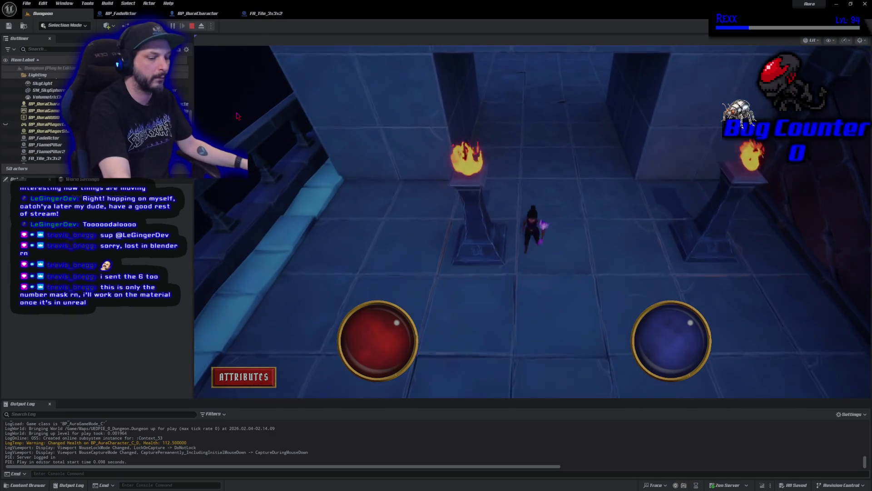
key("Escape")
key("f")
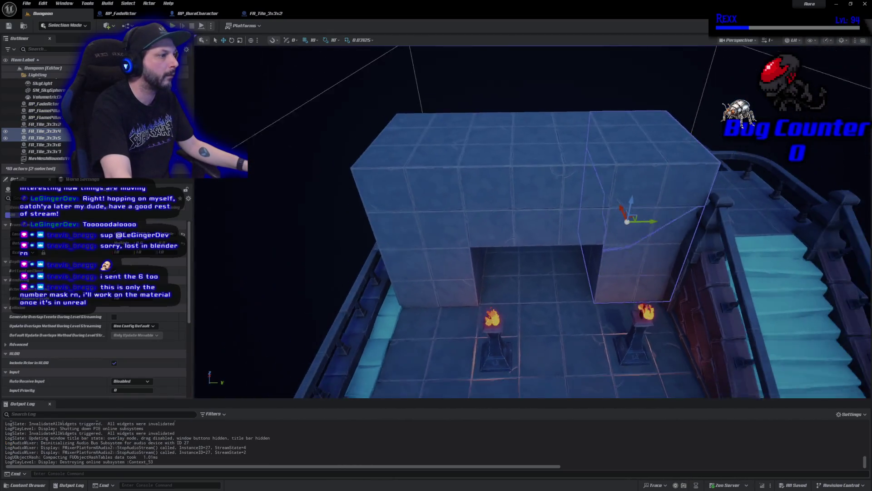
Step: Select the lower left and top middle tiles, then the left flame pillar, and save the level
left_click(447, 257)
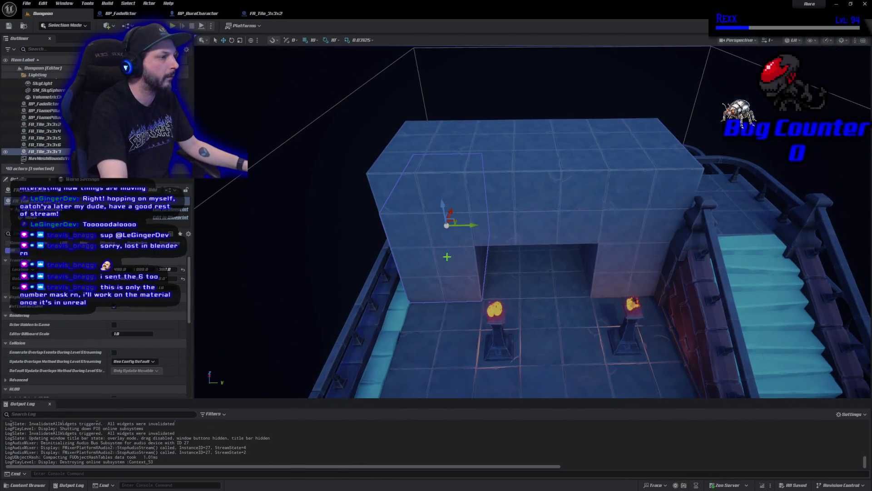
left_click(511, 243)
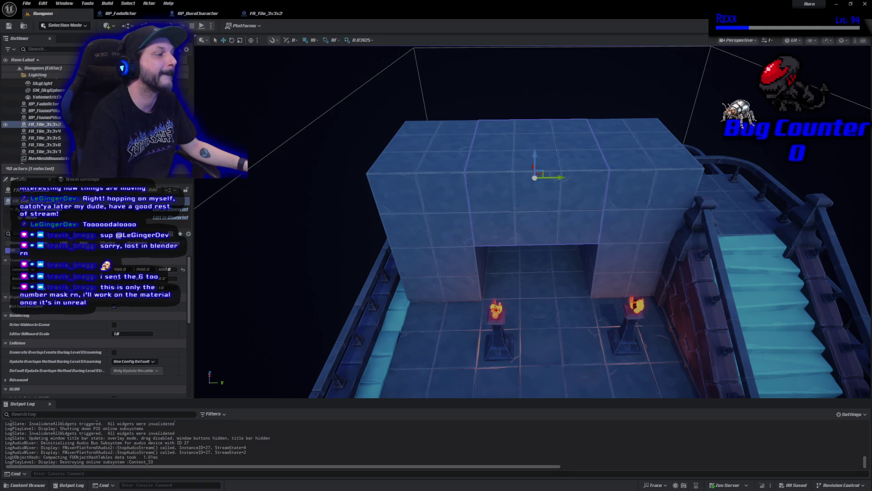
left_click_drag(550, 321, 550, 386)
mouse_move(532, 254)
left_mouse_down()
mouse_move(532, 291)
mouse_move(533, 250)
mouse_move(509, 251)
left_mouse_up()
left_click(512, 241)
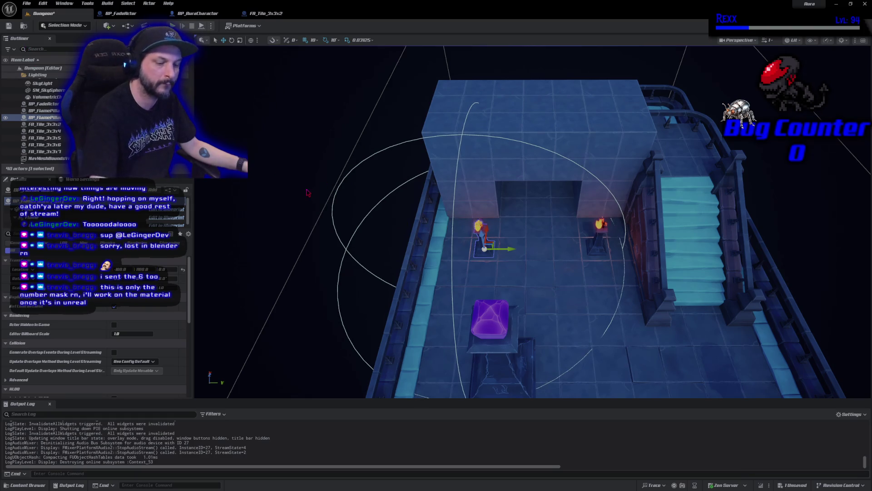
key("ctrl+s")
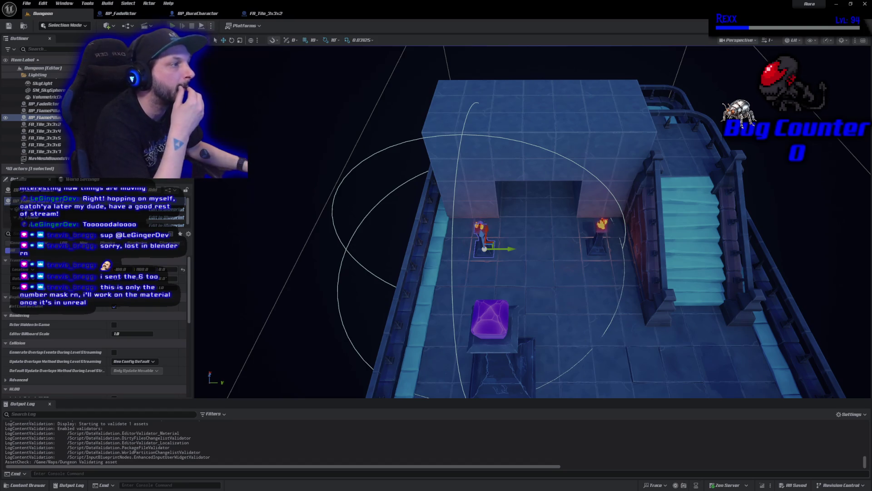
left_click(173, 25)
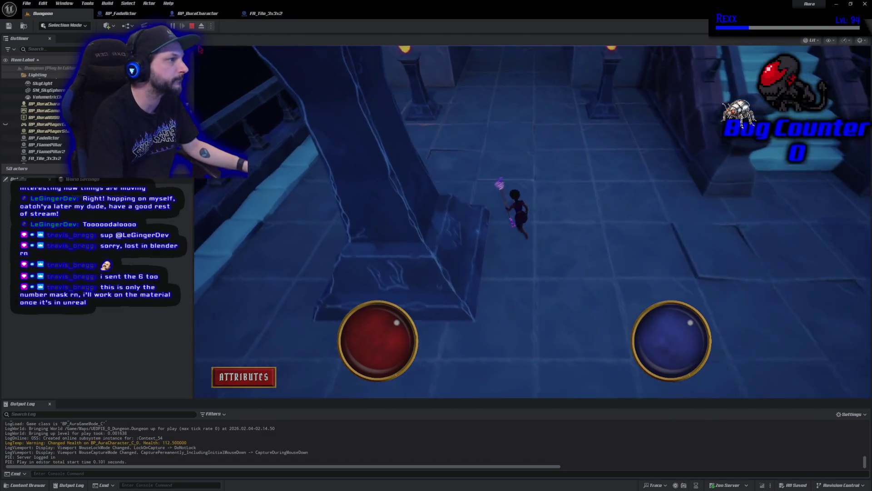
key("w")
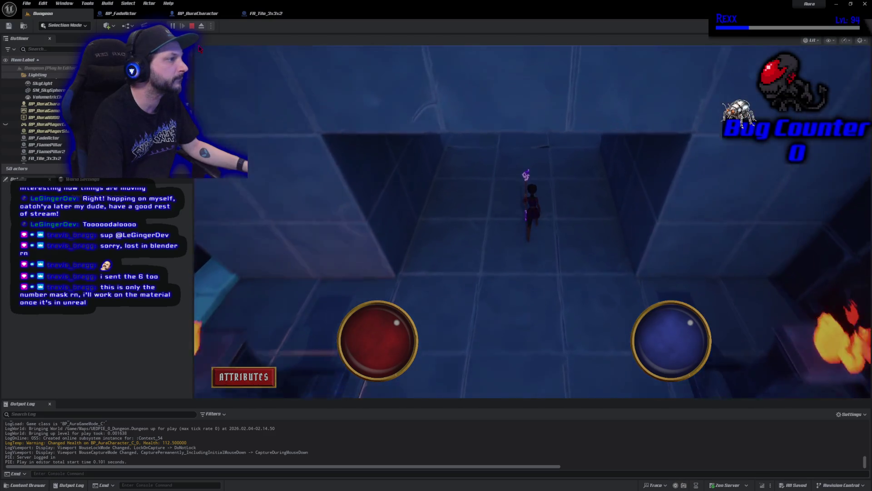
key("w")
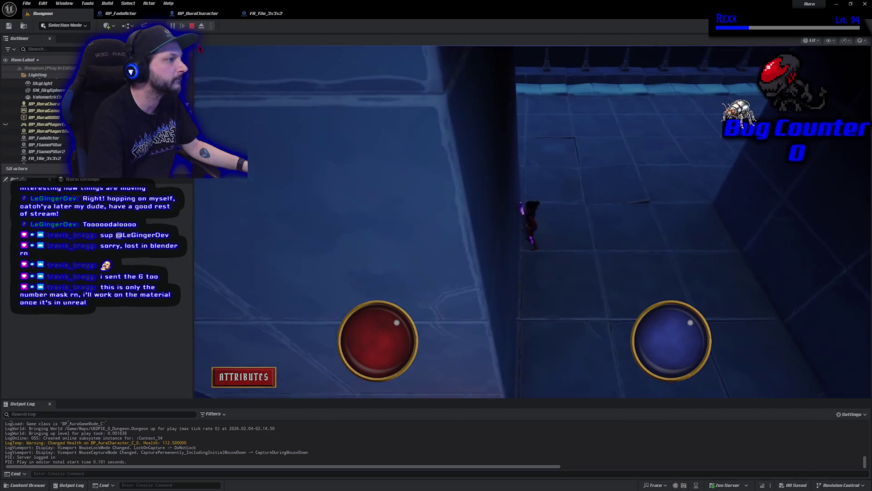
key("w")
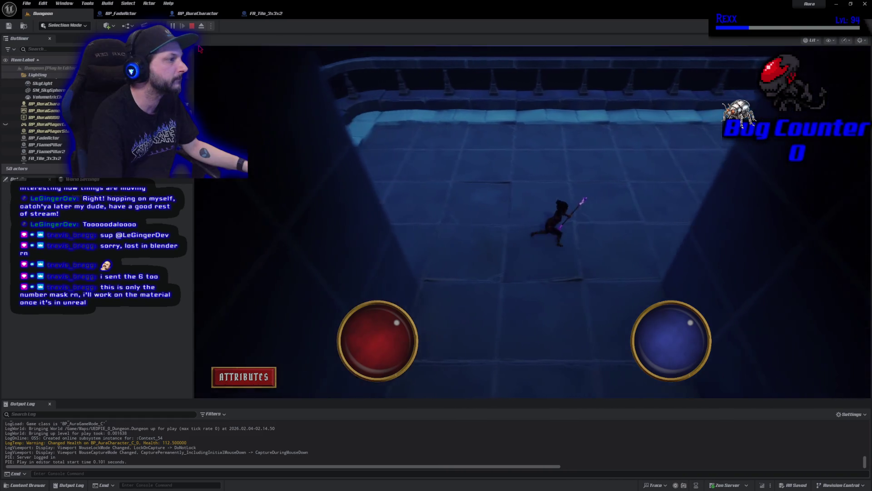
key("w")
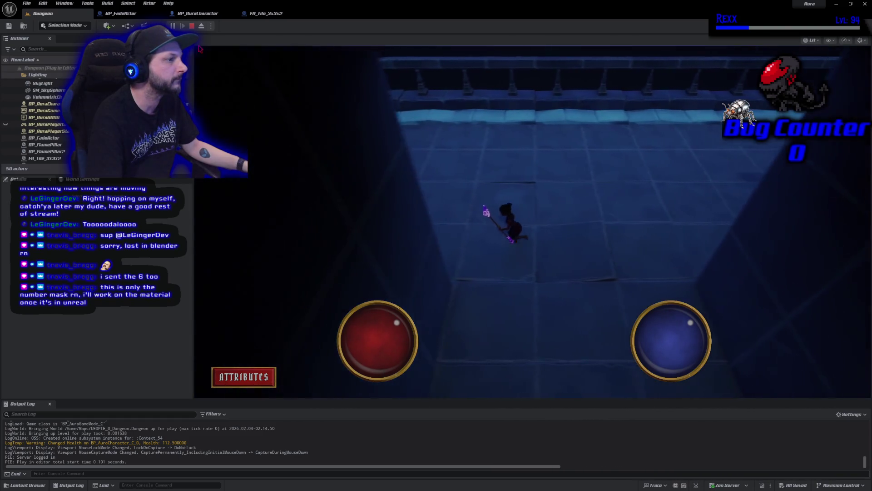
key("w")
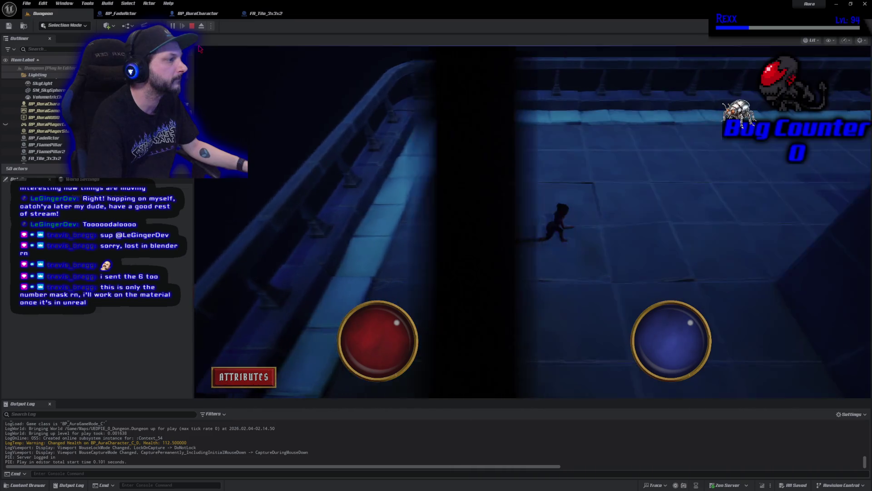
key("w")
key("w")
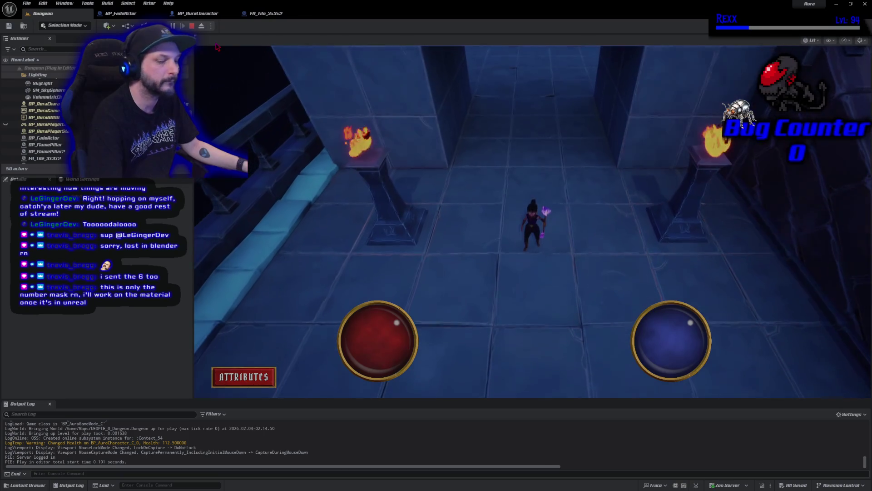
key("Escape")
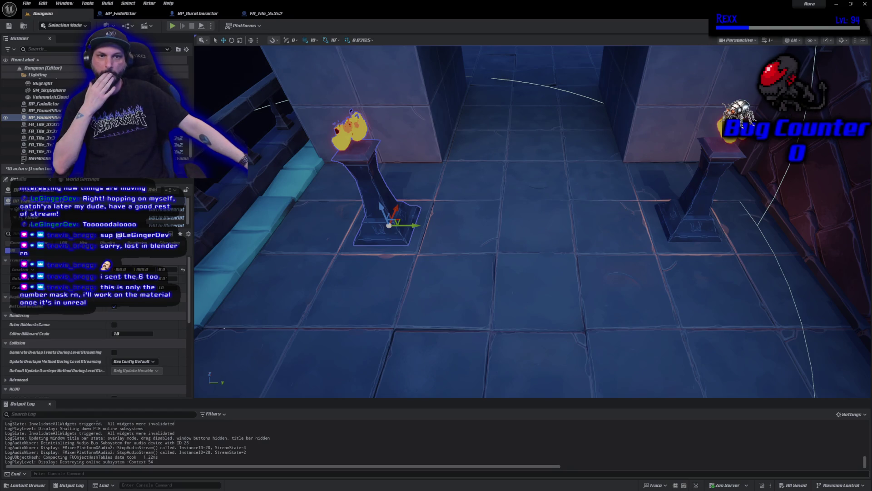
key("alt+Tab")
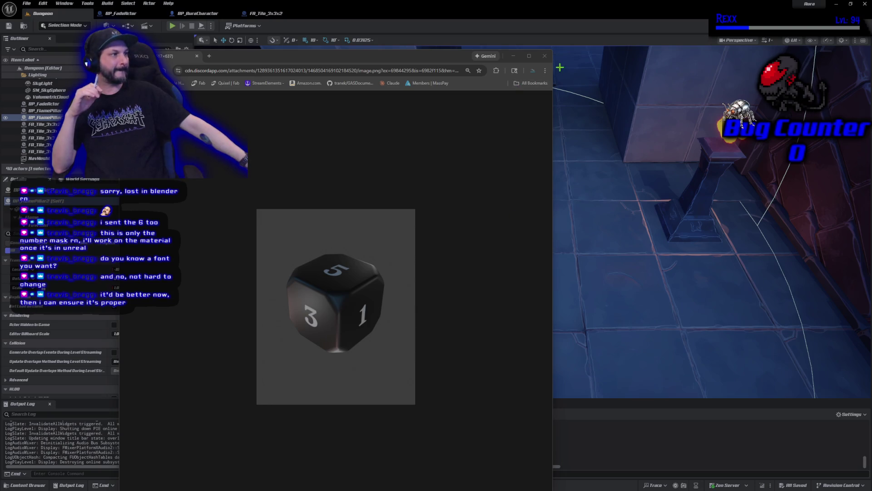
left_click(544, 56)
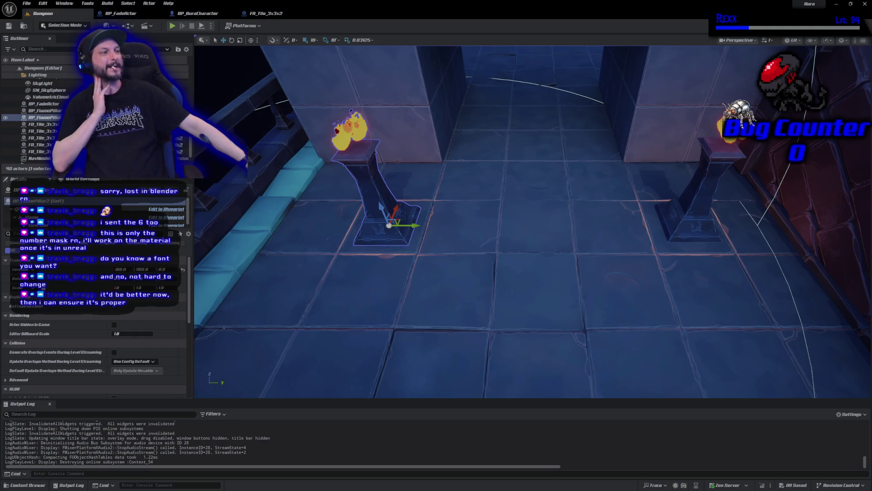
left_click_drag(471, 185, 470, 177)
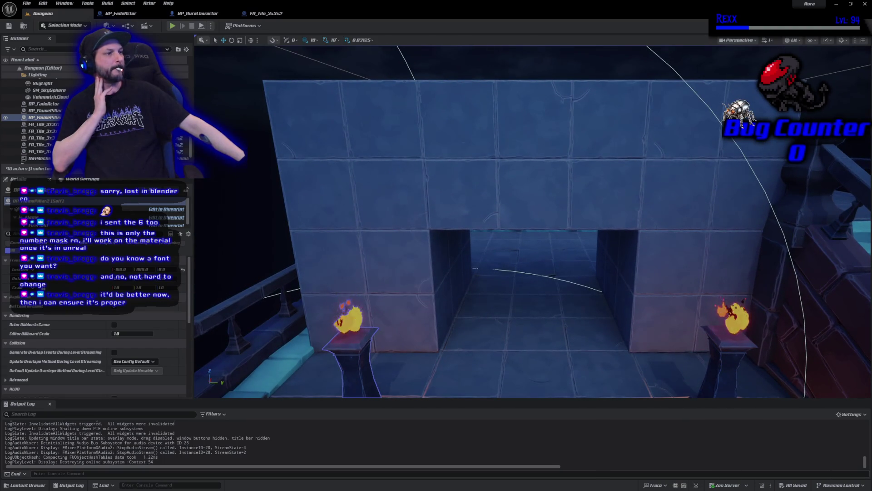
Step: Rotate the tiled wall block above the arch around its vertical axis
left_click(388, 183)
key("e")
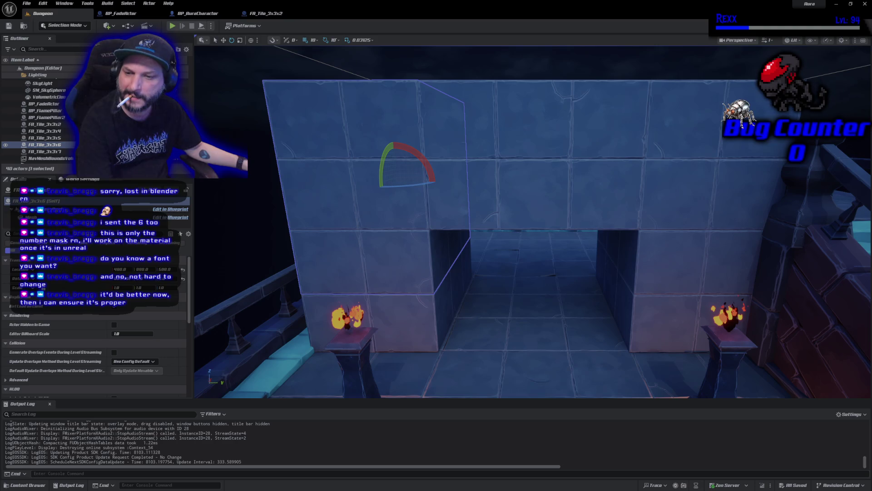
left_click_drag(407, 184, 303, 187)
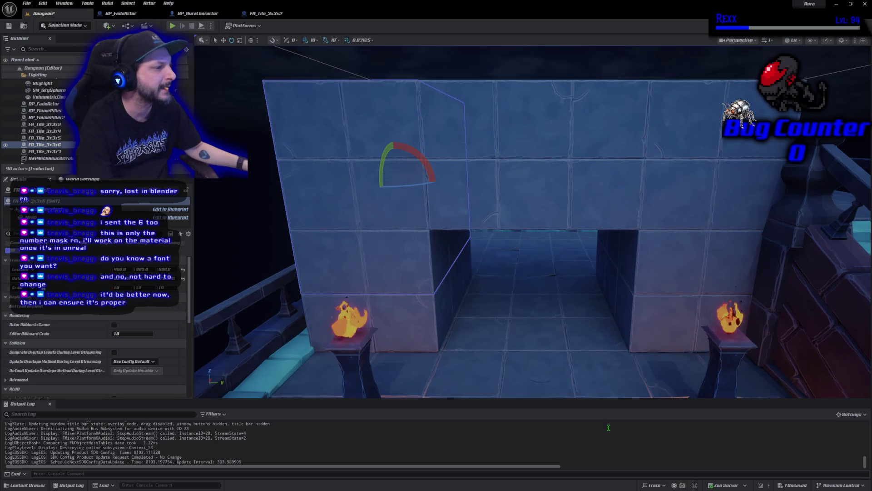
scroll(585, 335, "down", 3)
scroll(582, 341, "up", 3)
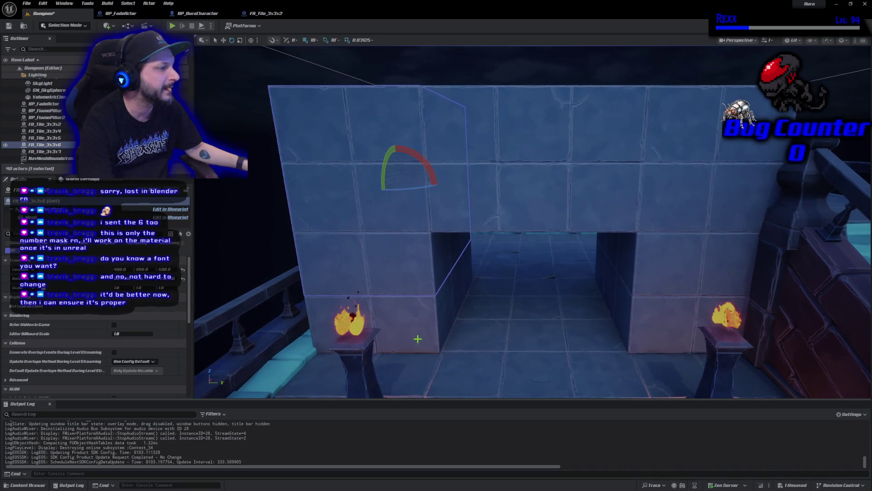
Step: Turn the right pillar piece FA_Tile_3x3x5 by 90° and save the Dungeon level
left_click(425, 345)
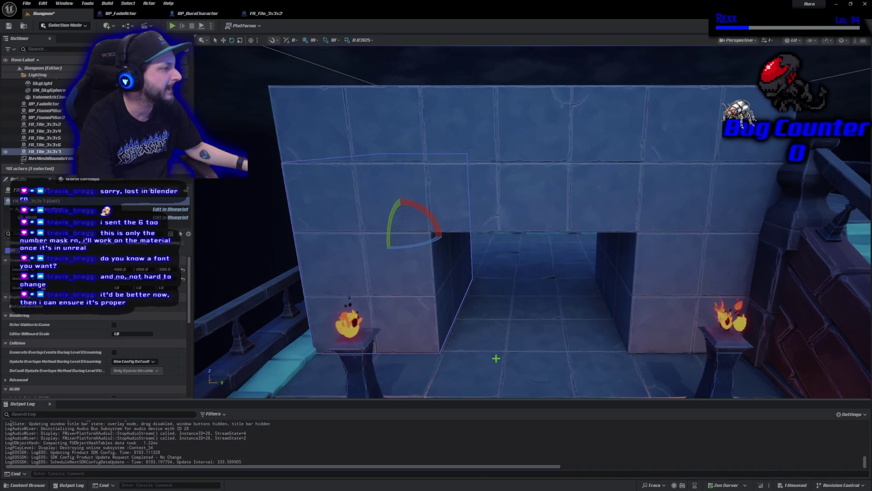
left_click(668, 292)
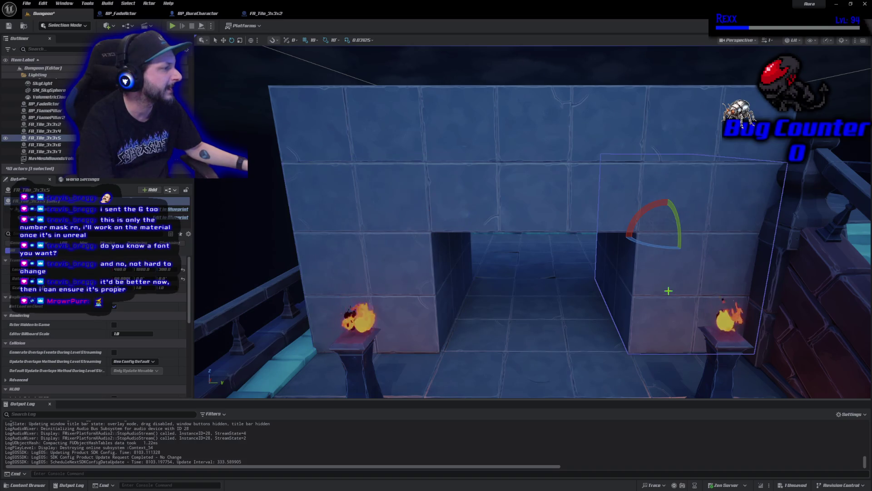
mouse_move(646, 243)
left_mouse_down()
mouse_move(702, 236)
mouse_move(680, 248)
left_mouse_up()
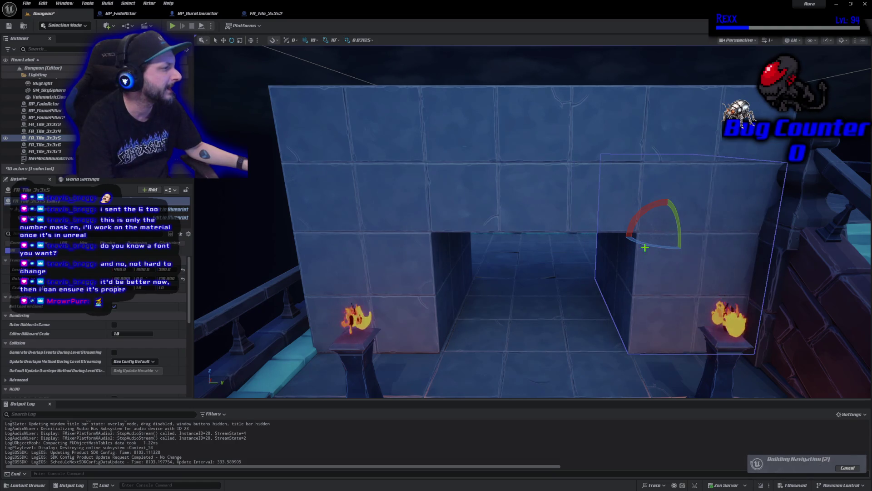
left_click(560, 348)
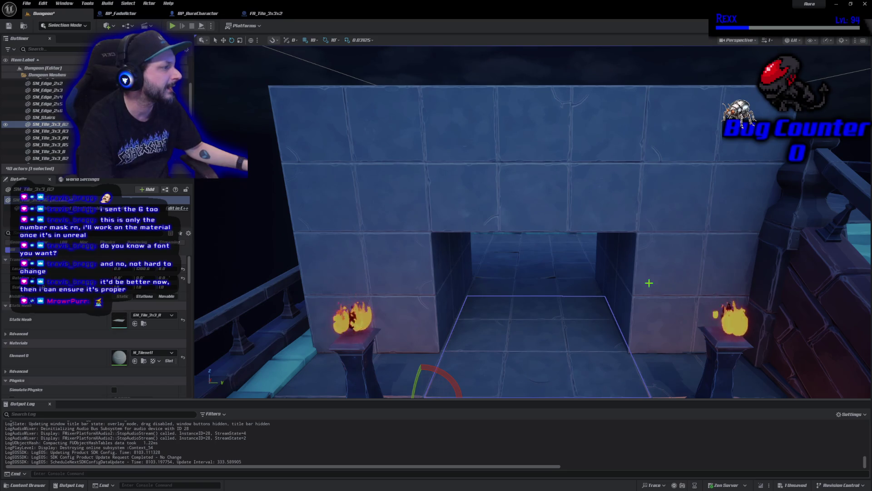
scroll(523, 302, "down", 10)
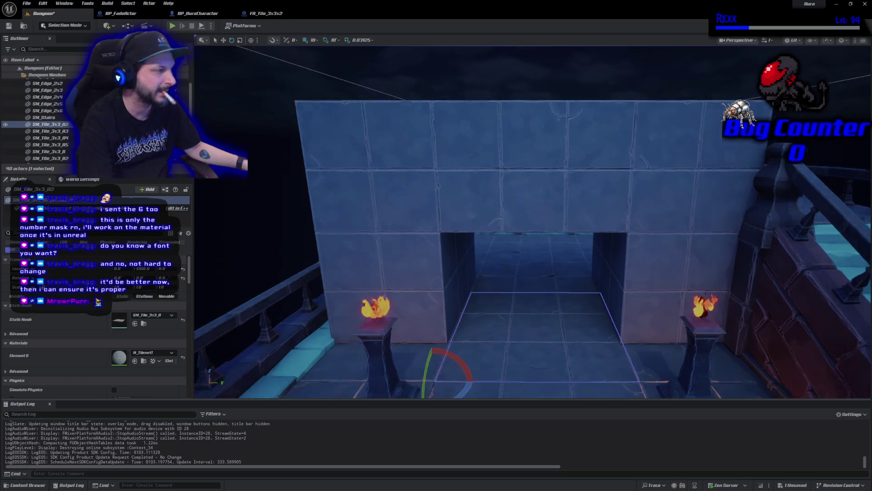
key("ctrl+s")
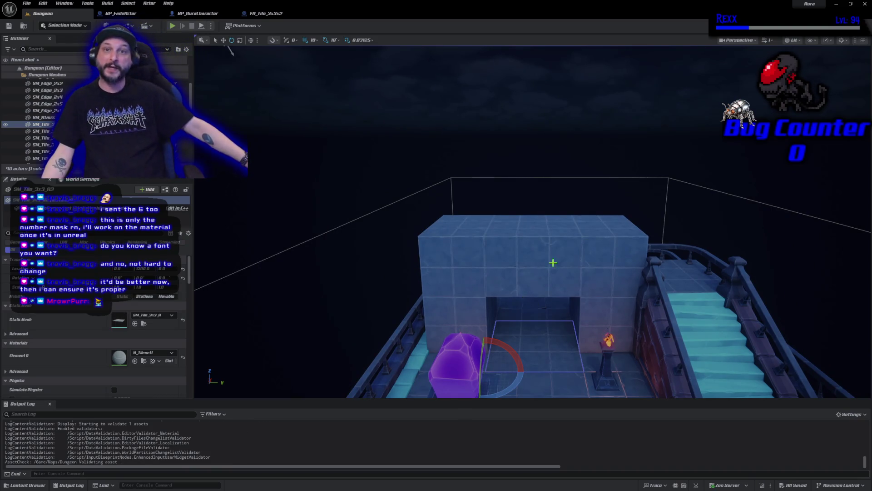
Step: Orbit around the whole dungeon room, then switch to the BP_FadeActor blueprint's Fade timeline
mouse_move(523, 300)
left_mouse_down()
mouse_move(522, 314)
mouse_move(487, 285)
left_mouse_up()
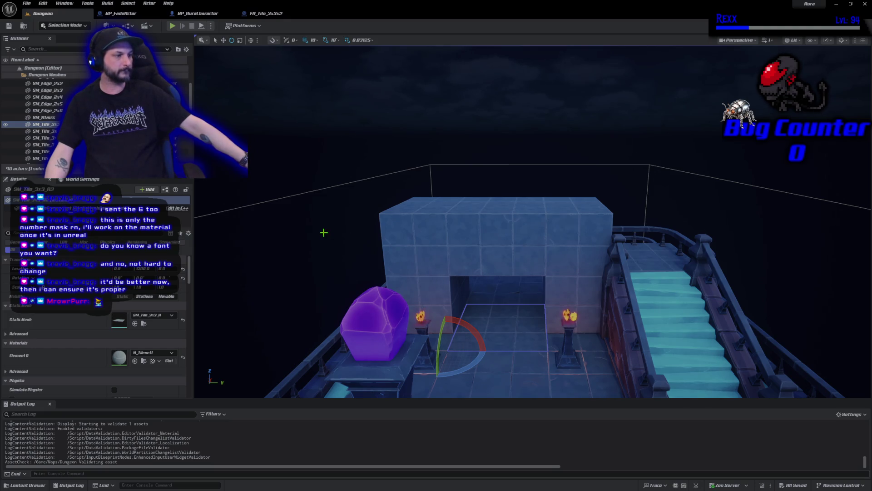
mouse_move(565, 350)
left_mouse_down()
mouse_move(536, 255)
mouse_move(530, 366)
mouse_move(542, 289)
mouse_move(511, 349)
left_mouse_up()
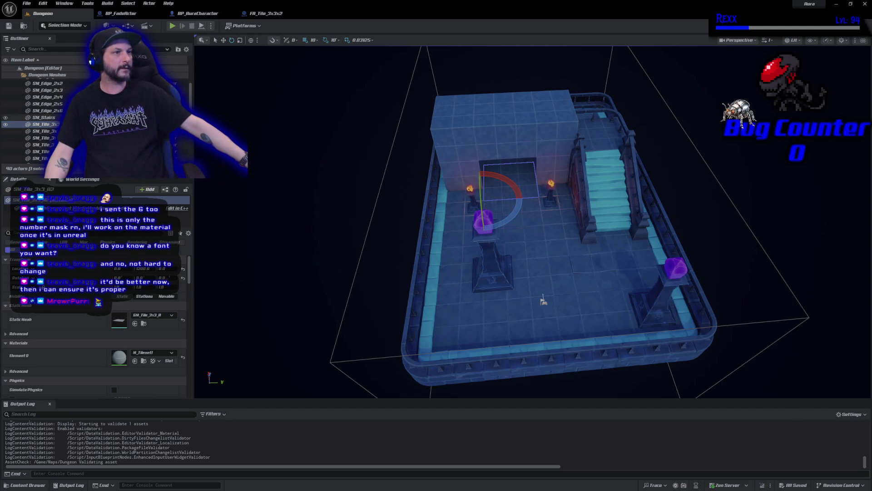
left_click(120, 14)
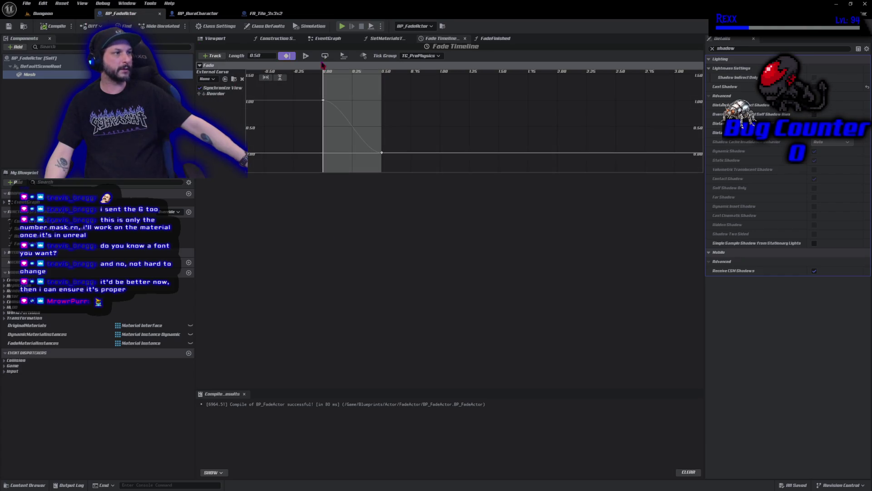
Step: Switch to the Dungeon level tab to view the room with its tiled archway and stairs
left_click(44, 14)
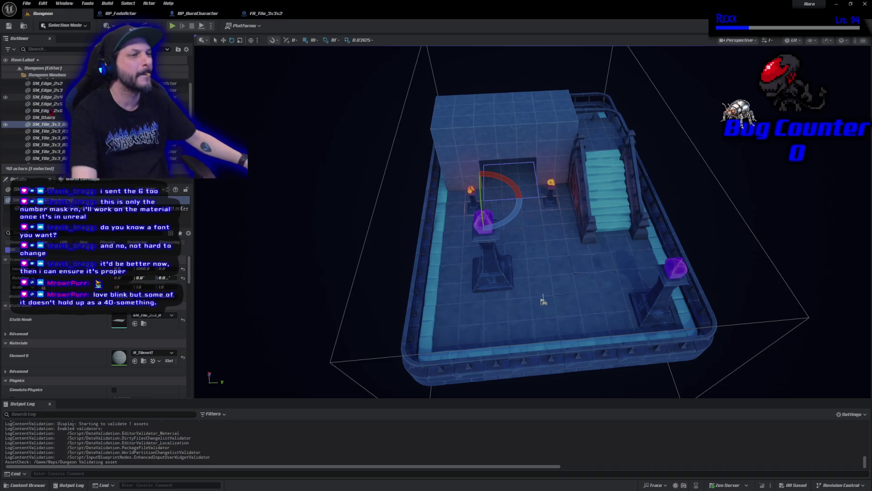
Step: Select FA_Tile_3x3x2 through FA_Tile_3x3x7, filter by 'fa', and move them into NewFolder1
scroll(52, 116, "up", 3)
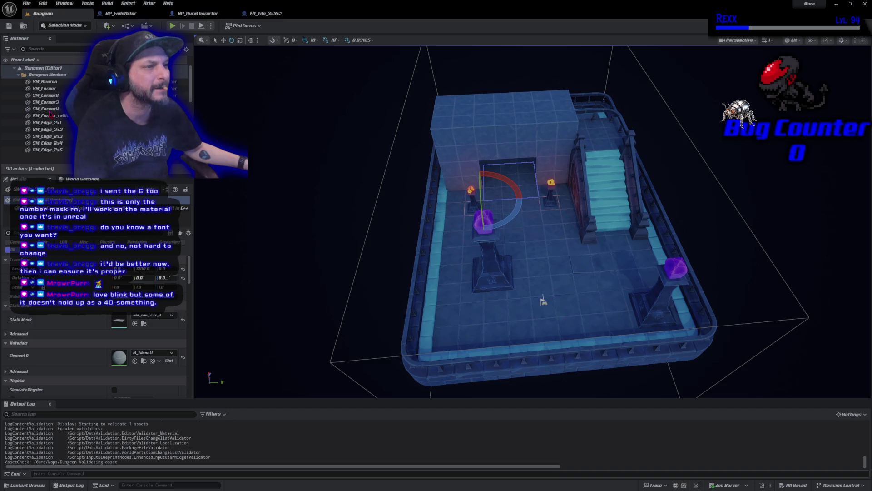
scroll(51, 118, "down", 5)
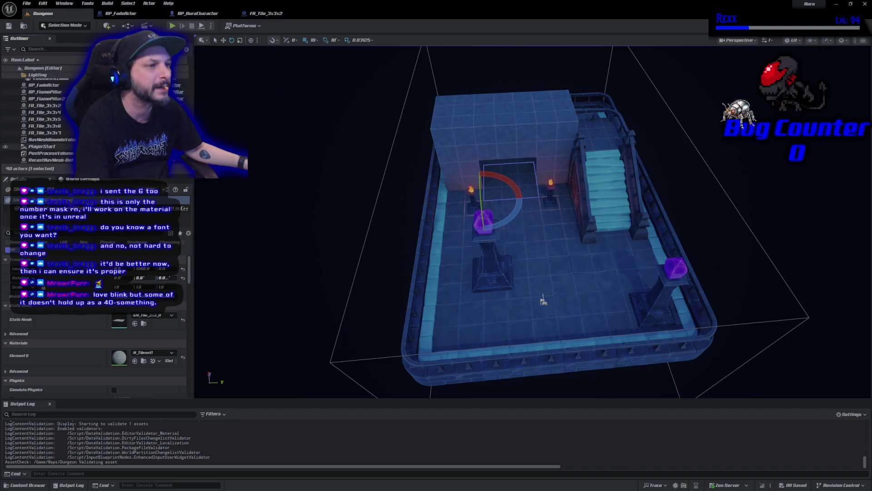
scroll(45, 138, "up", 1)
left_click(40, 116)
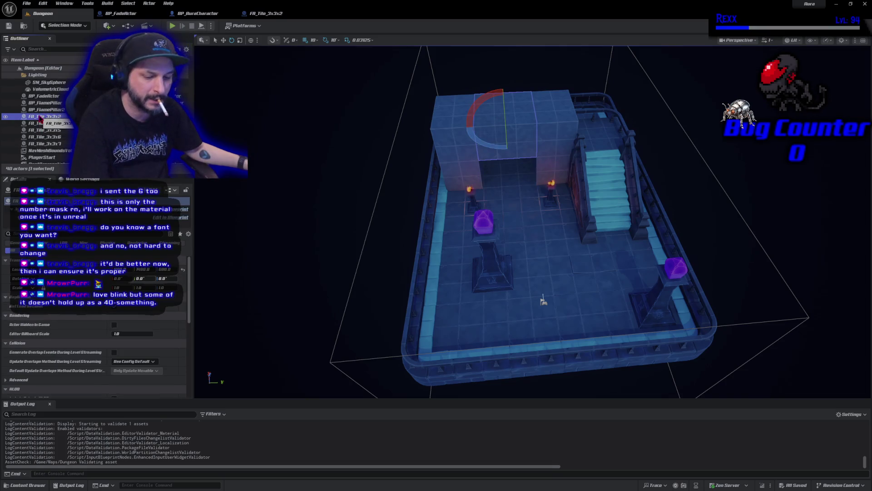
left_click(45, 144, "shift")
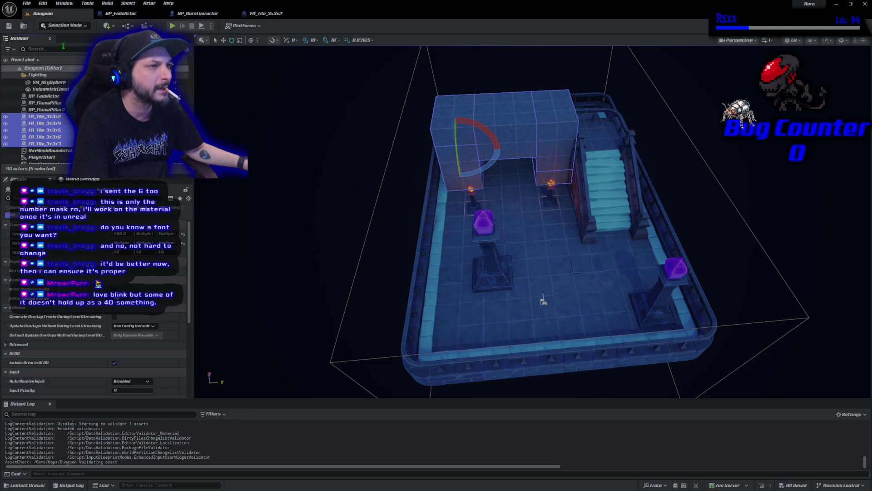
left_click(44, 49)
type("fa")
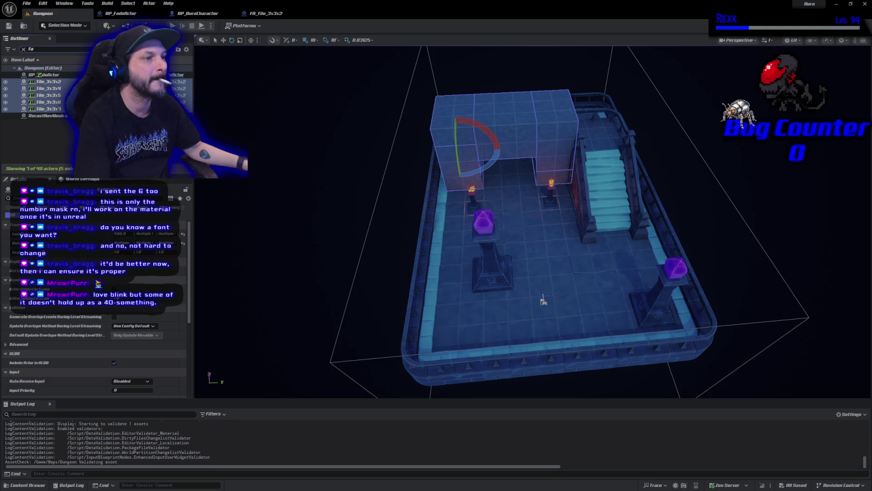
right_click(46, 85)
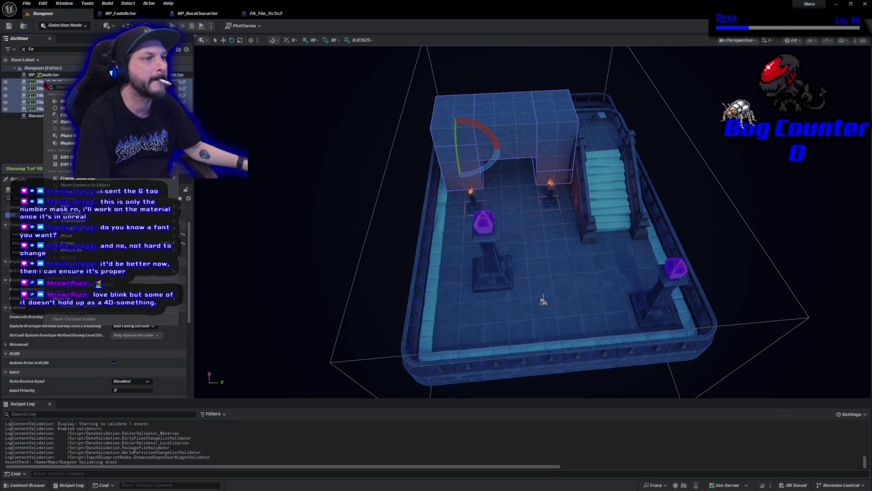
mouse_move(90, 298)
left_click(202, 300)
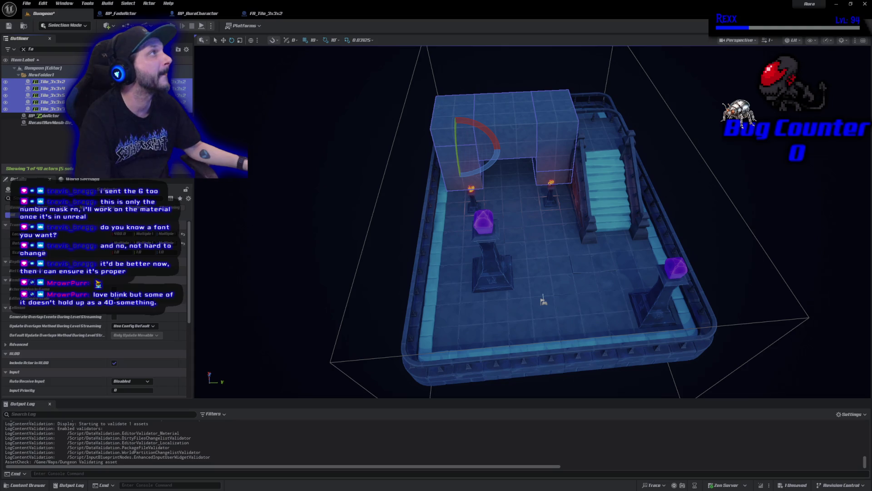
left_click(44, 74)
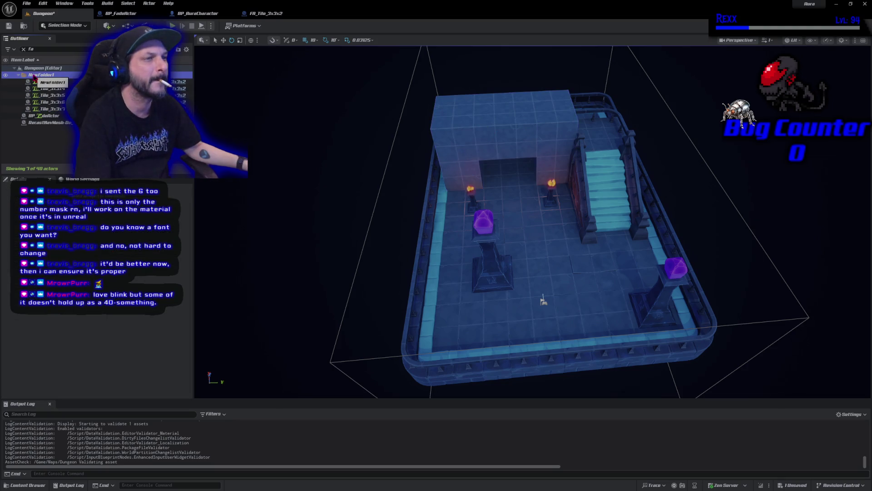
Step: Rename NewFolder1 to 'FadeActors'
key("F2")
type("Fade")
key("Return")
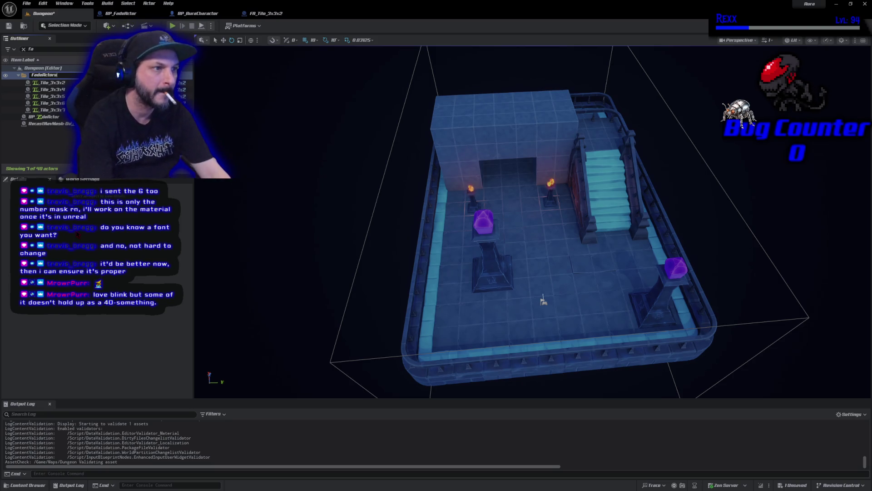
type("Actors")
key("Return")
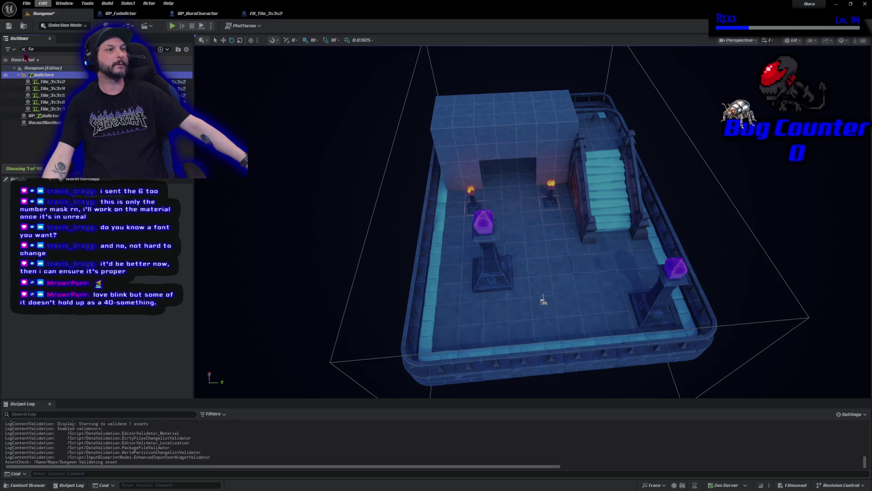
left_click(27, 3)
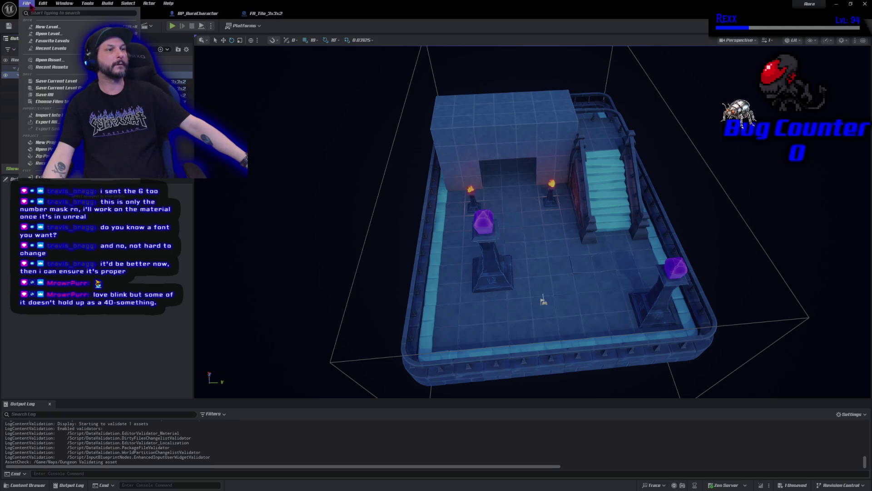
Step: Save all changes and clear the 'fa' filter from the Outliner
left_click(51, 97)
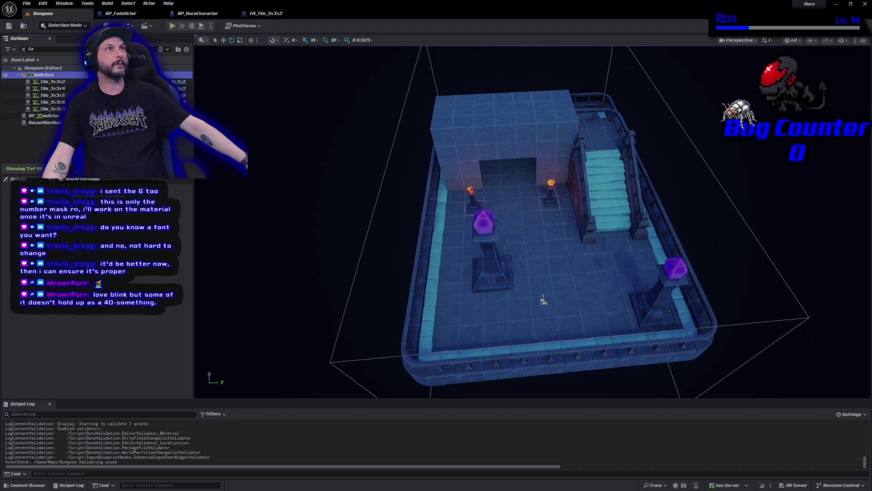
left_click(24, 50)
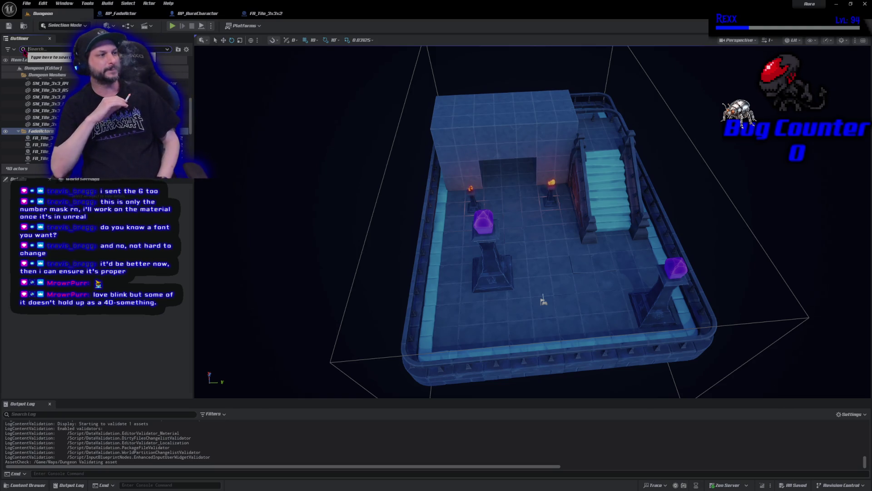
left_click(25, 50)
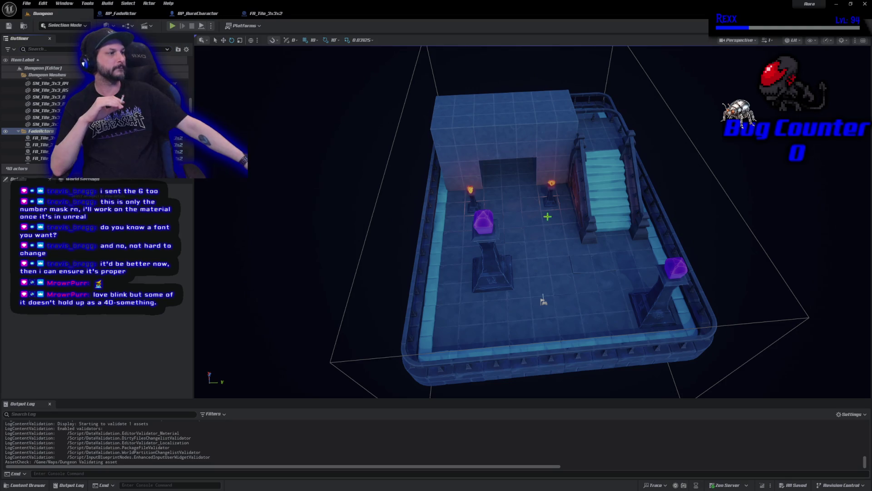
Step: Play the level, run the character past the fading wall and corridor, then stop
left_click(172, 26)
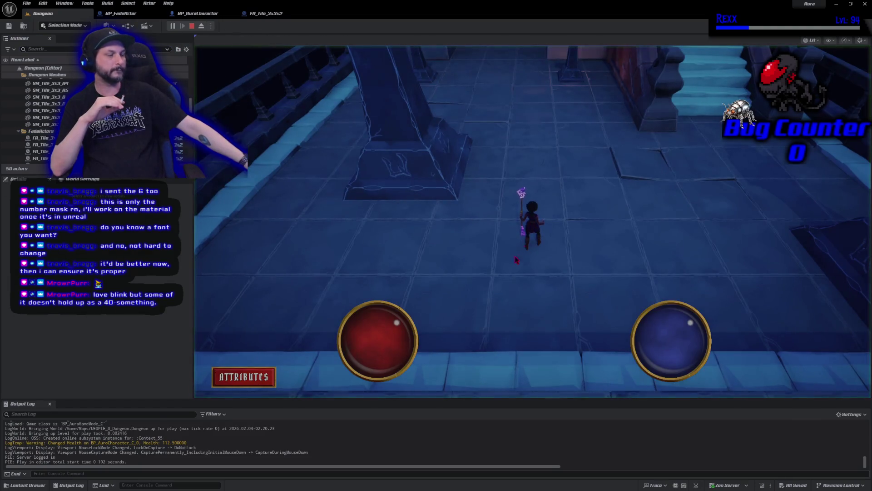
left_click_drag(520, 156, 524, 155)
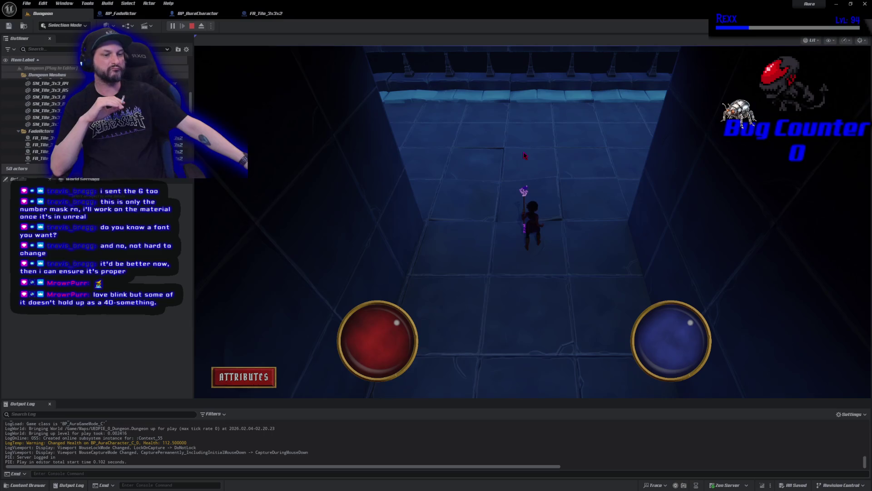
left_click(526, 362)
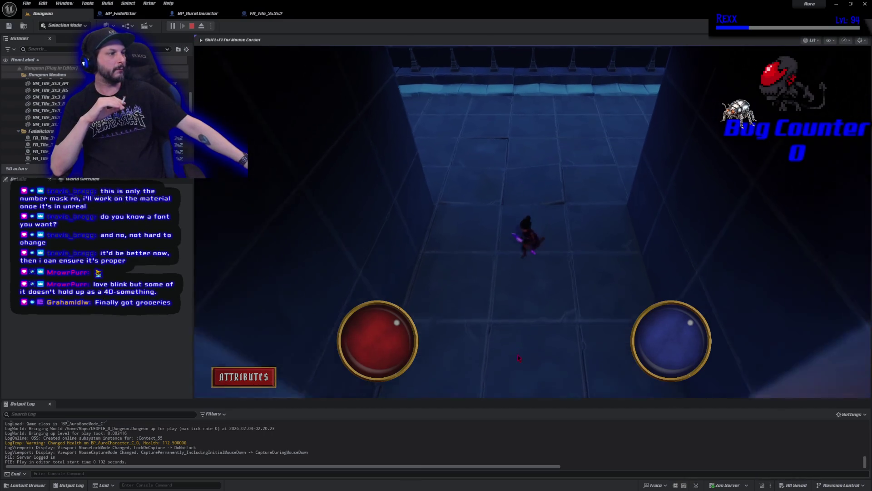
left_click(529, 165)
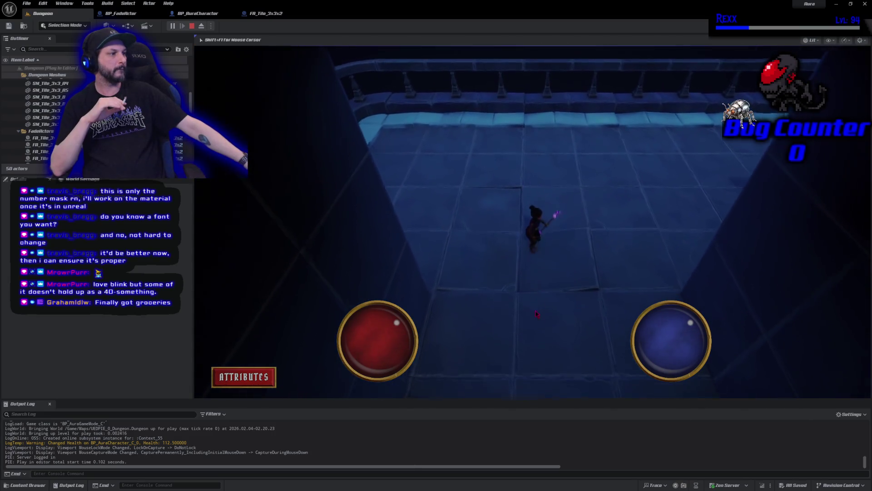
left_click(536, 328)
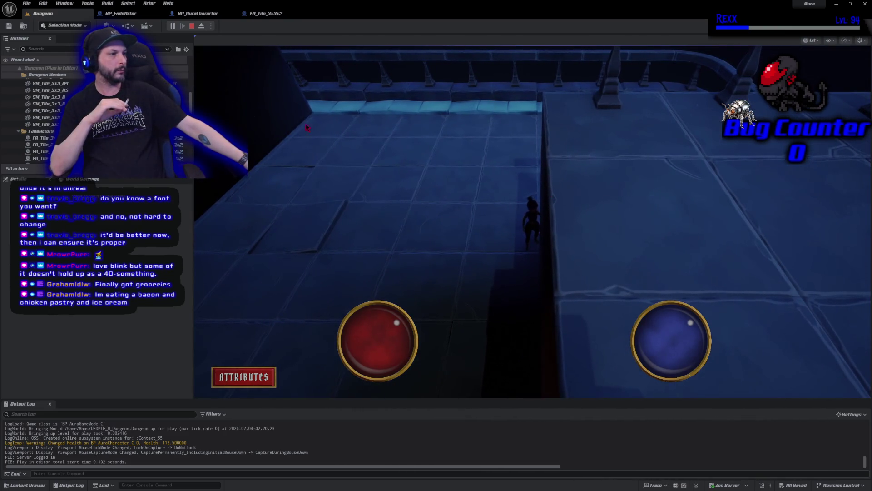
left_click(192, 26)
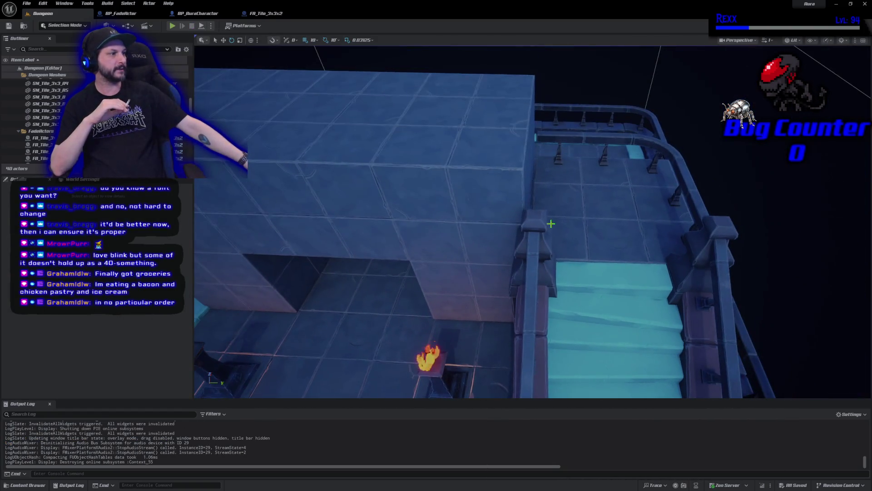
Step: Delete the SM_Tile_3x3x3 block sitting over the stairs
left_click(43, 124)
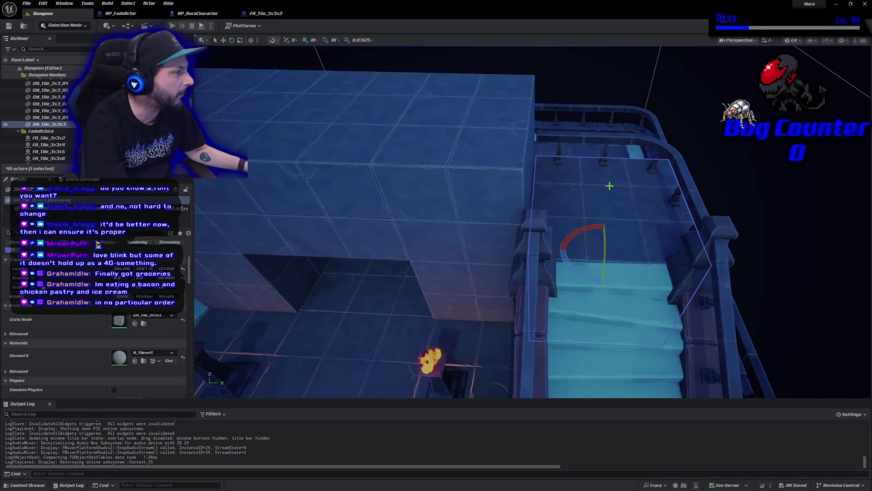
key("Delete")
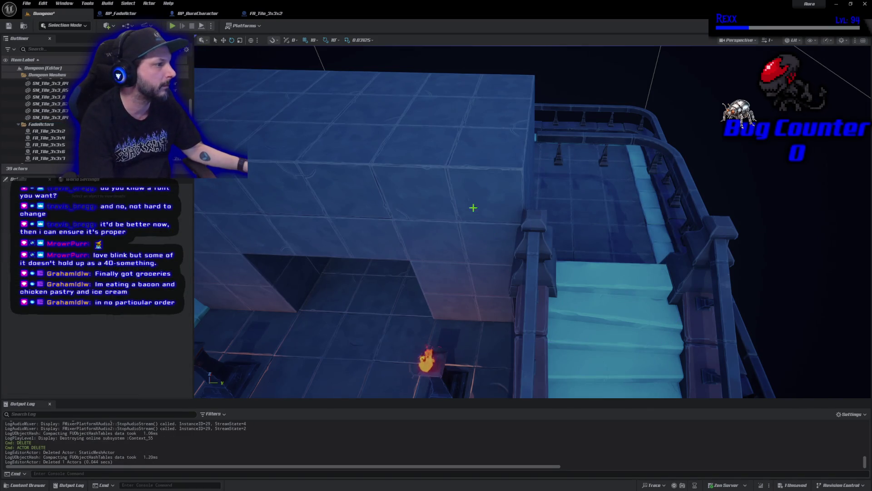
Step: Select the fade tile block and slide it along Y over the stair landing
left_click(475, 214)
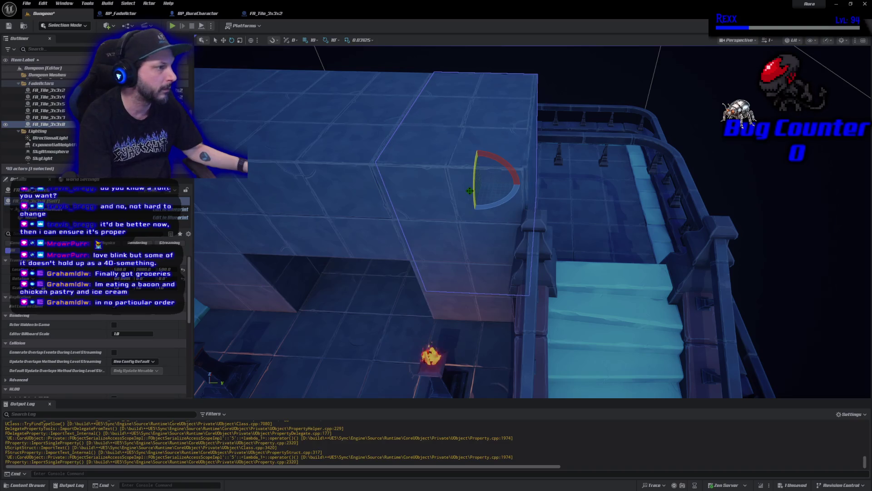
key("w")
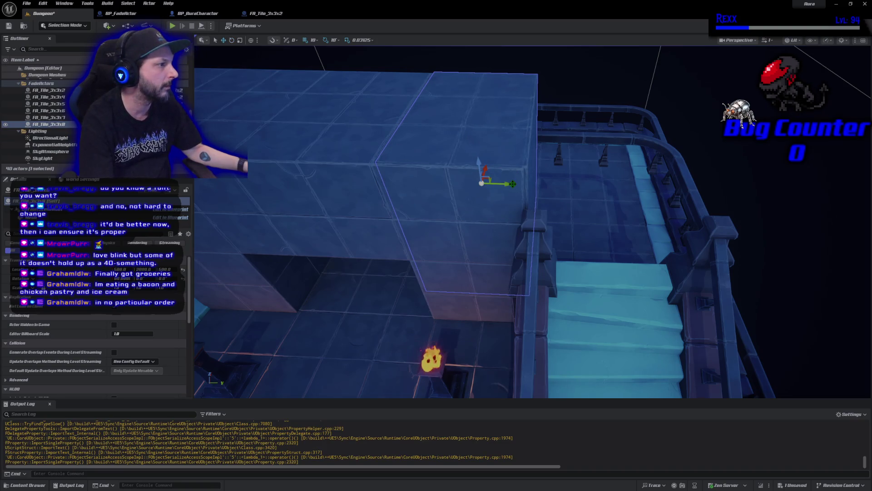
mouse_move(513, 184)
left_mouse_down()
mouse_move(574, 189)
mouse_move(649, 213)
left_mouse_up()
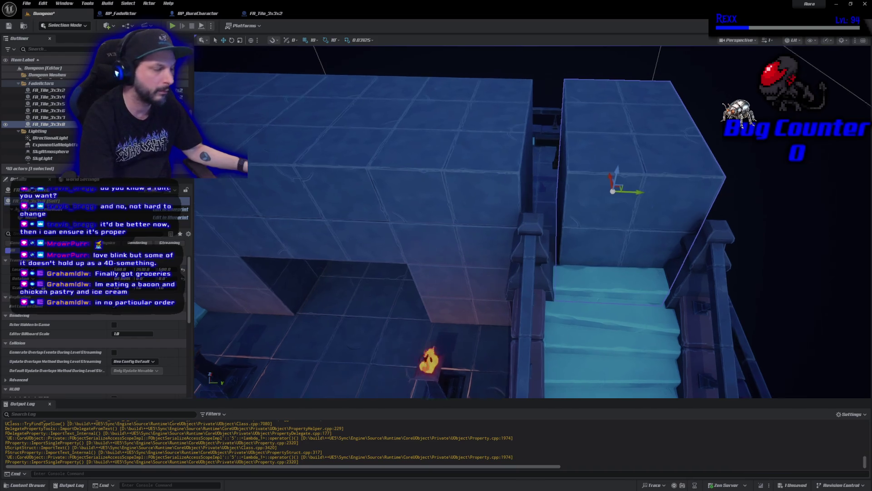
key("f")
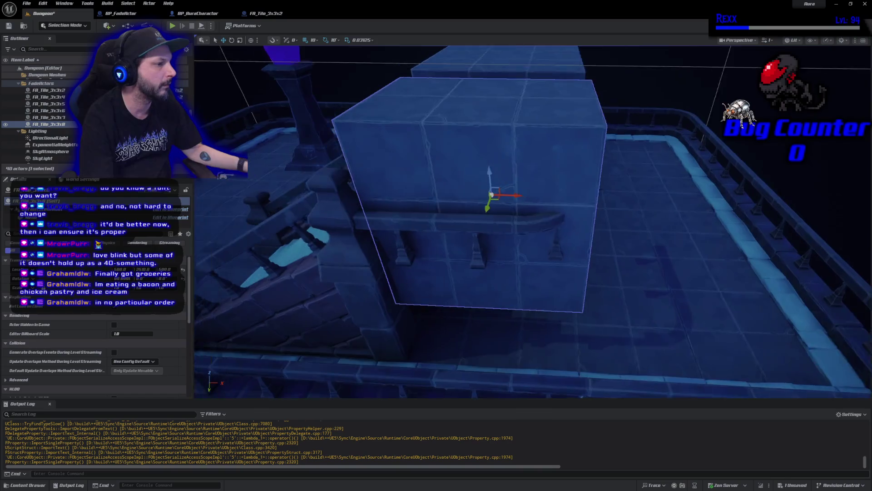
scroll(580, 190, "down", 3)
Step: Adjust the block's height along Z, including a 100-unit shift, and inspect its placement
left_click_drag(544, 175, 541, 228)
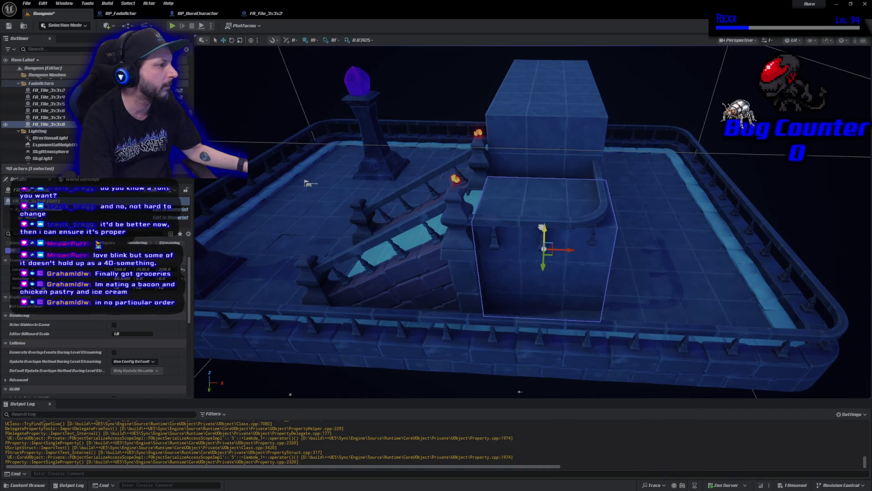
key("e")
key("w")
left_click_drag(542, 235, 543, 292)
key("e")
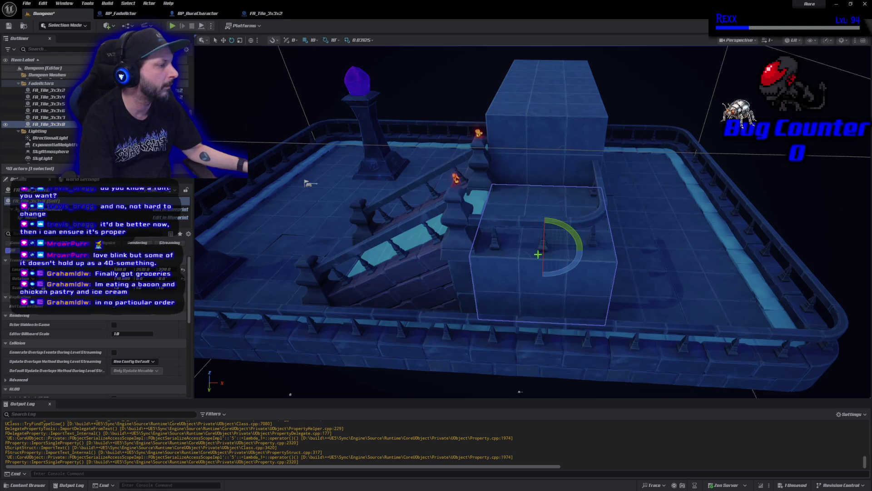
key("w")
left_click_drag(546, 229, 499, 162)
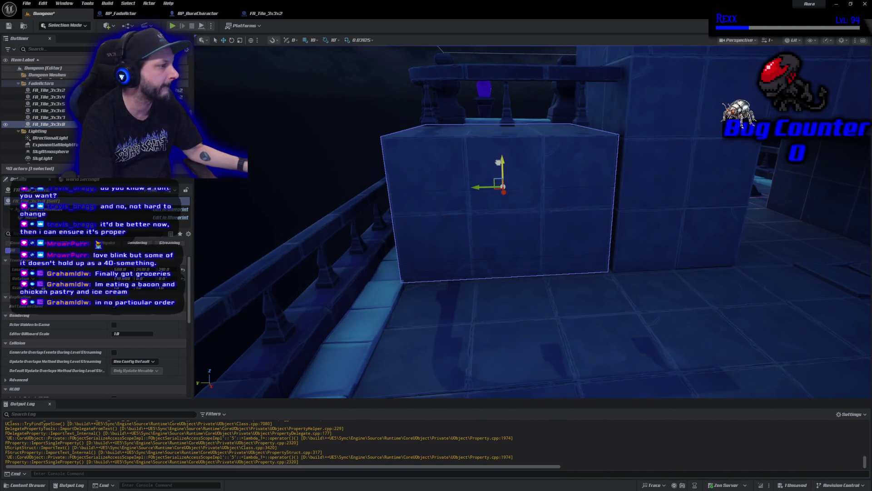
left_click_drag(499, 162, 482, 189)
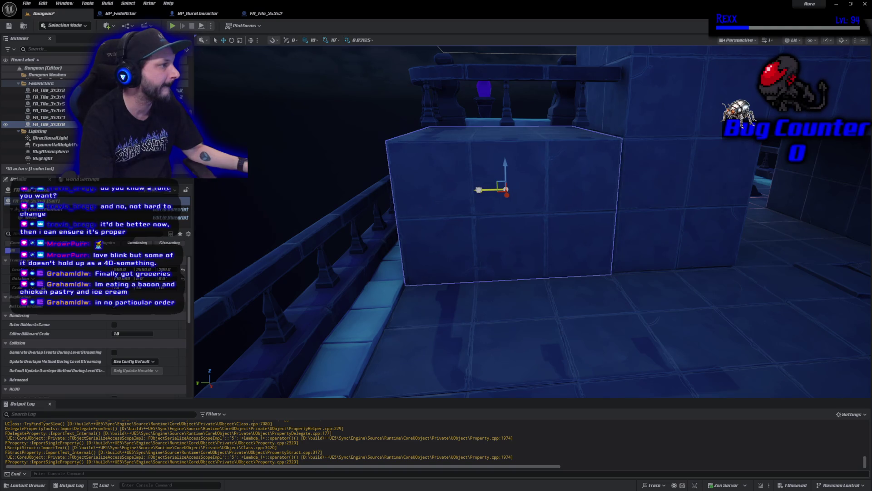
left_click_drag(498, 219, 468, 195)
key("f")
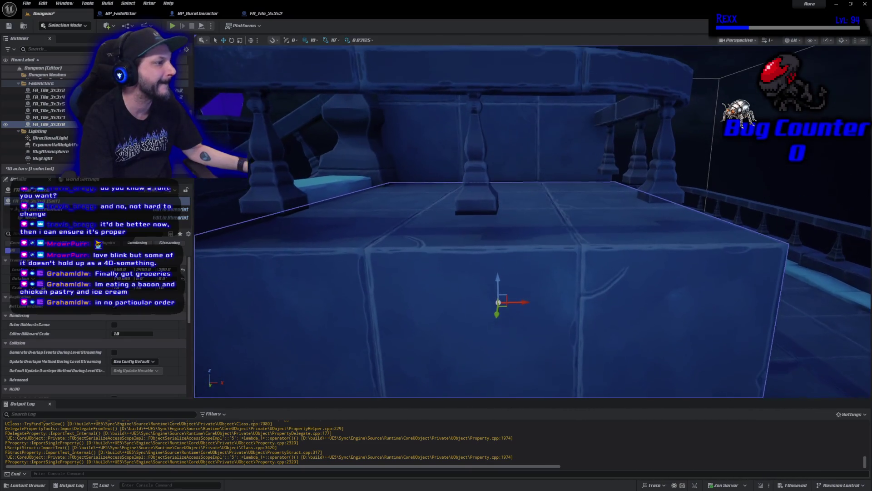
mouse_move(498, 302)
left_mouse_down()
mouse_move(510, 270)
mouse_move(506, 190)
mouse_move(516, 175)
mouse_move(459, 179)
mouse_move(515, 182)
mouse_move(558, 153)
left_mouse_up()
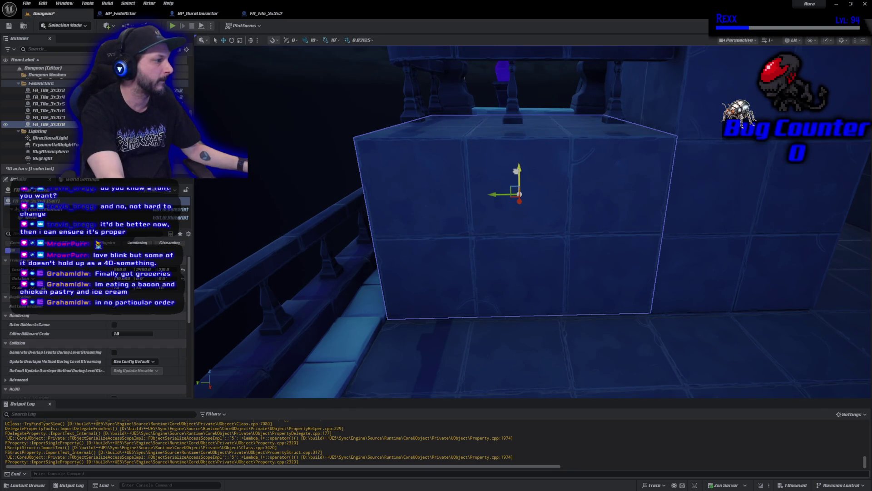
left_click_drag(517, 172, 516, 227)
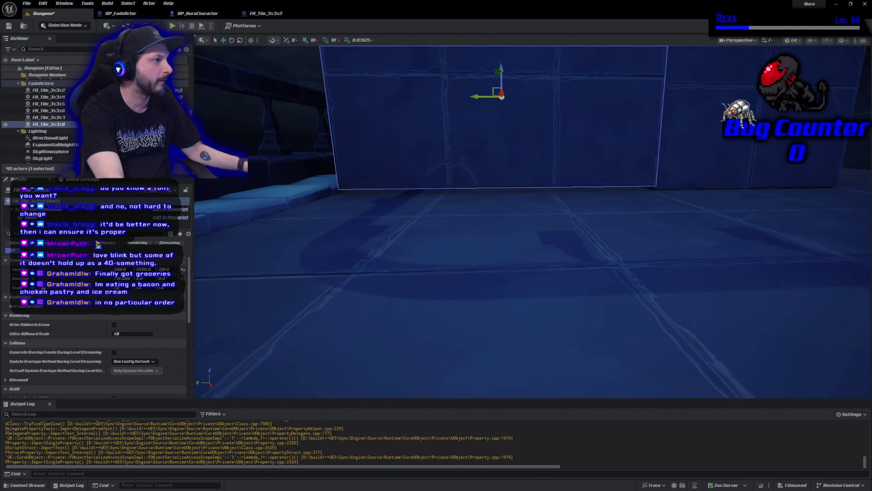
Step: Select SM_Stairs and lower it to Location Z -30.0, then view it from the side
left_click_drag(474, 150, 473, 175)
left_click(491, 156)
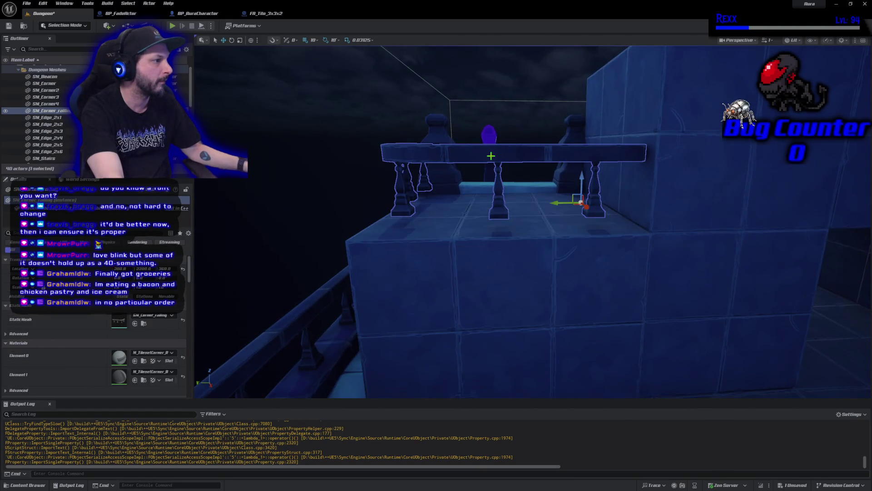
mouse_move(491, 156)
left_mouse_down()
mouse_move(491, 191)
mouse_move(271, 168)
mouse_move(254, 175)
mouse_move(532, 127)
left_mouse_up()
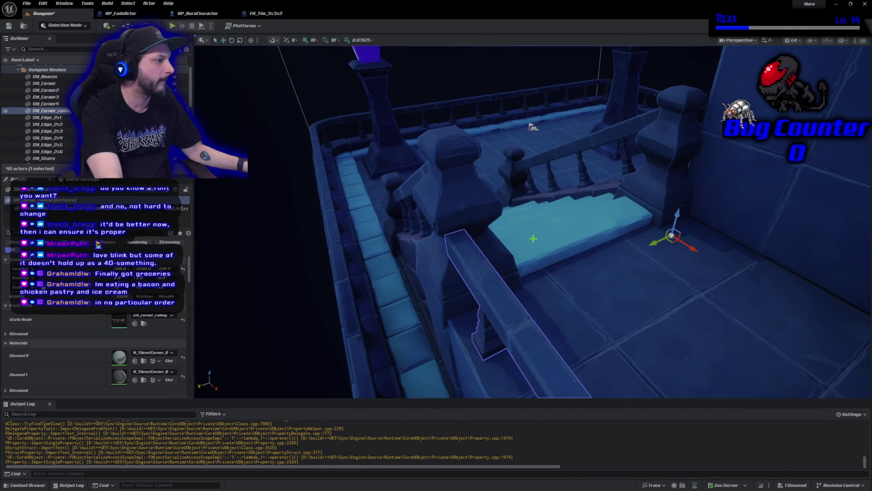
left_click(550, 229)
left_click_drag(164, 268, 146, 269)
mouse_move(533, 127)
left_mouse_down()
mouse_move(431, 154)
mouse_move(409, 150)
mouse_move(393, 164)
left_mouse_up()
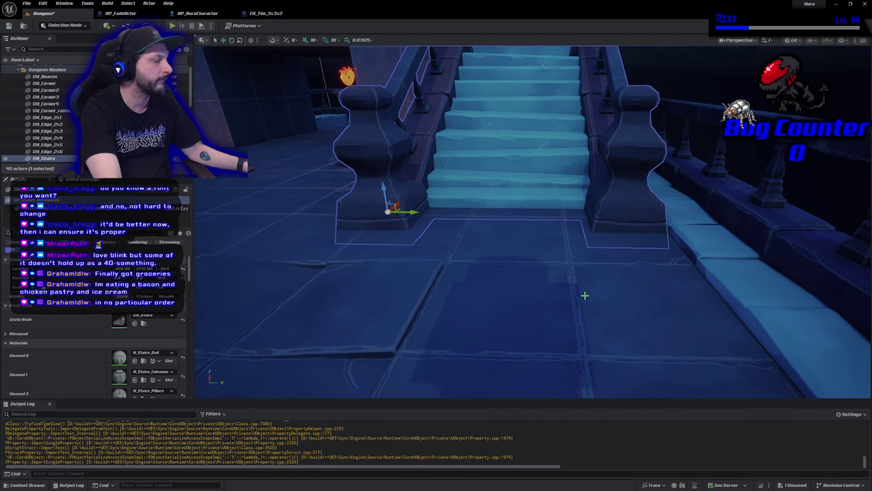
left_click(717, 155)
mouse_move(718, 155)
left_mouse_down()
mouse_move(618, 167)
mouse_move(520, 302)
left_mouse_up()
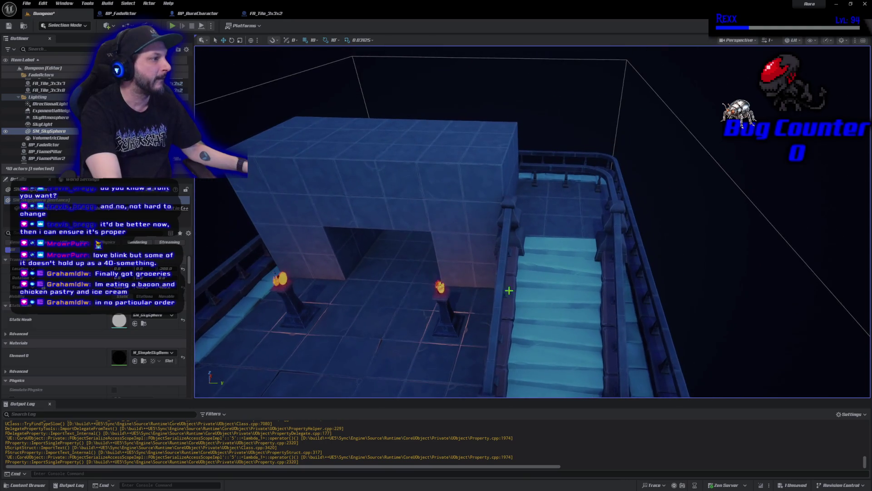
left_click(173, 26)
key("w")
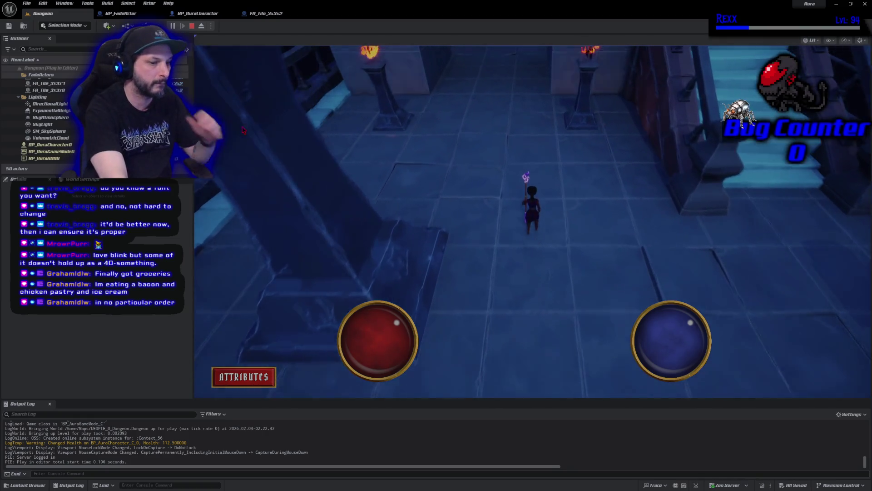
key("w")
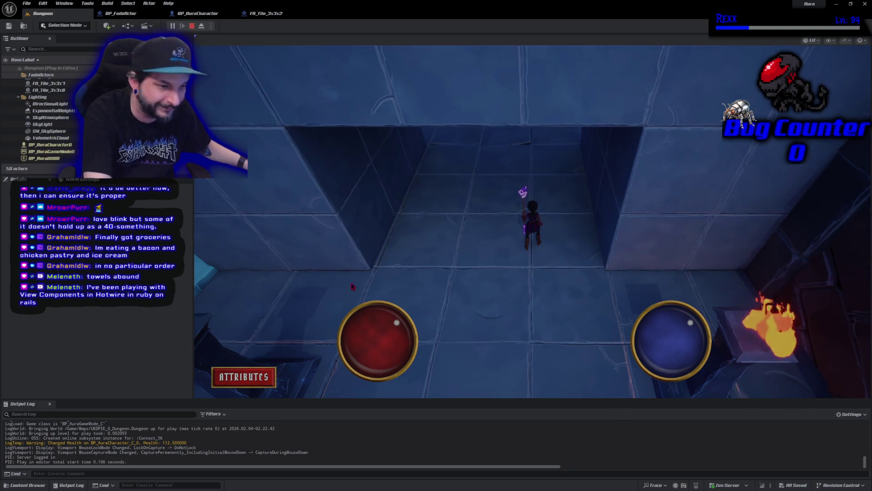
key("Escape")
left_click_drag(421, 279, 422, 363)
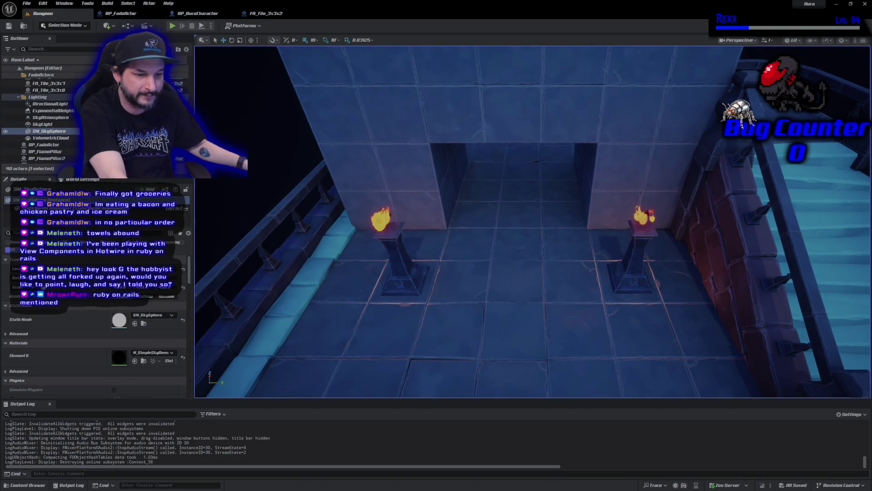
Step: Review the doorway block and stairs, then launch Play in Editor with Alt+P
left_click_drag(491, 294, 491, 323)
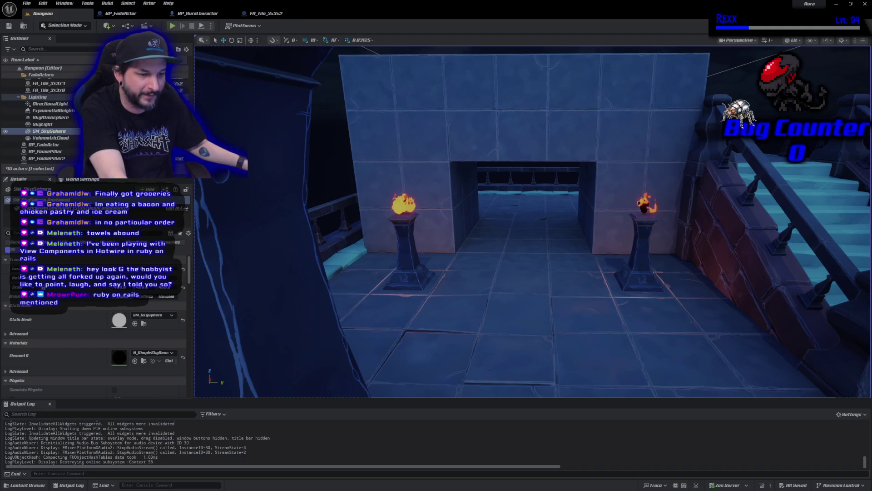
left_click_drag(491, 322, 492, 370)
scroll(515, 296, "down", 10)
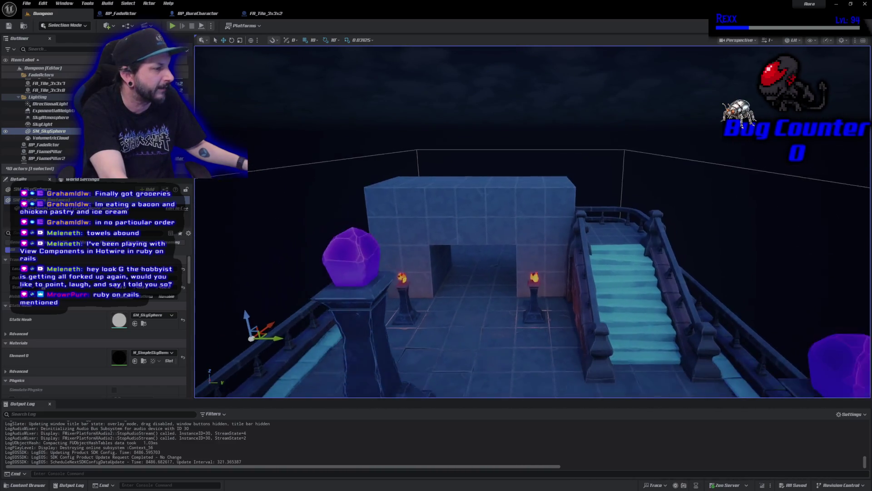
mouse_move(514, 295)
left_mouse_down()
mouse_move(507, 179)
mouse_move(510, 335)
left_mouse_up()
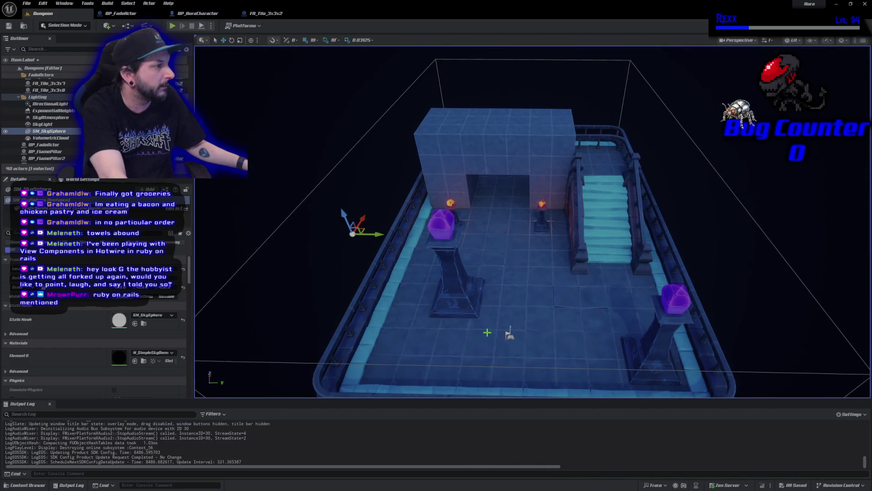
key("alt+p")
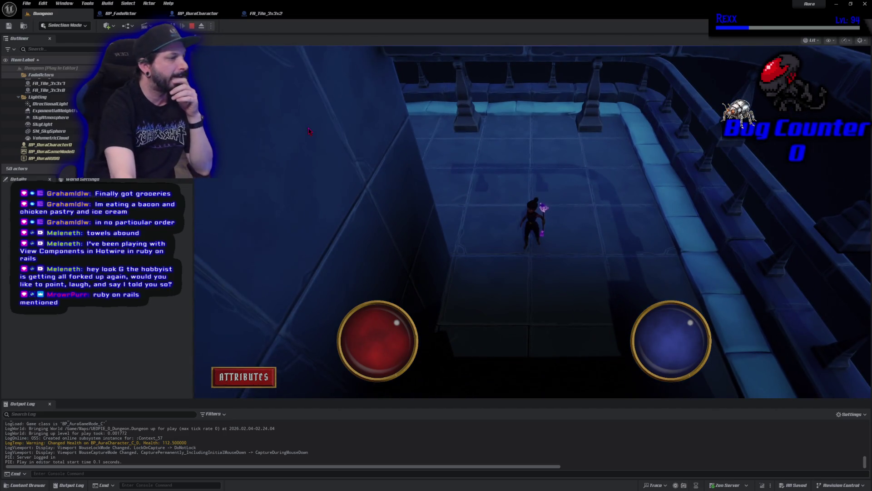
Step: Stop the Play-in-Editor session with Esc
key("Escape")
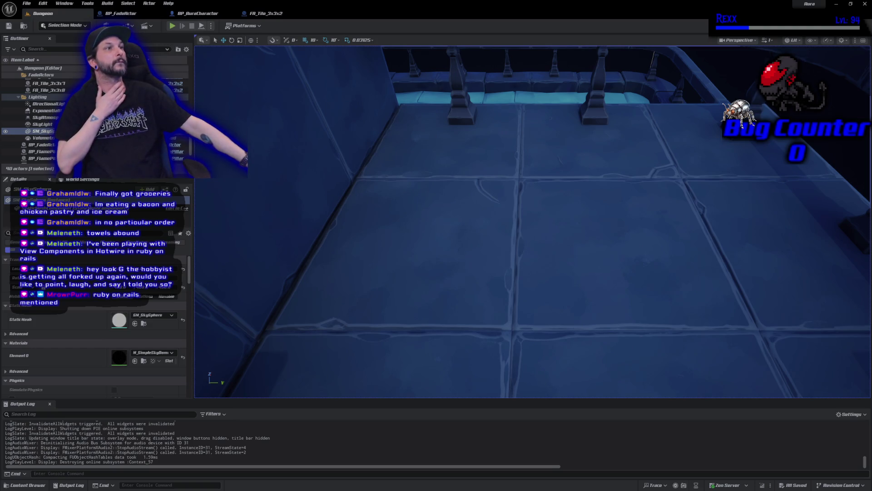
Step: Select the stairs and browse to the SM_Stairs asset in the Content Browser
left_click_drag(435, 217, 641, 197)
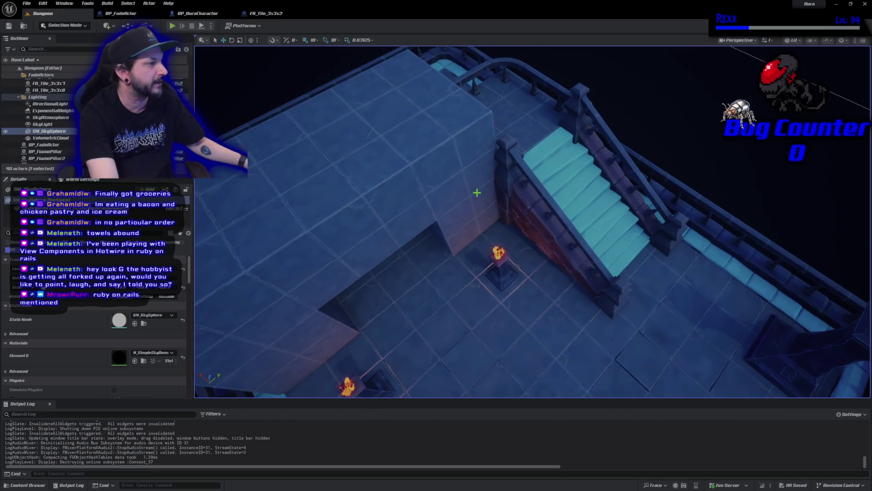
left_click(604, 207)
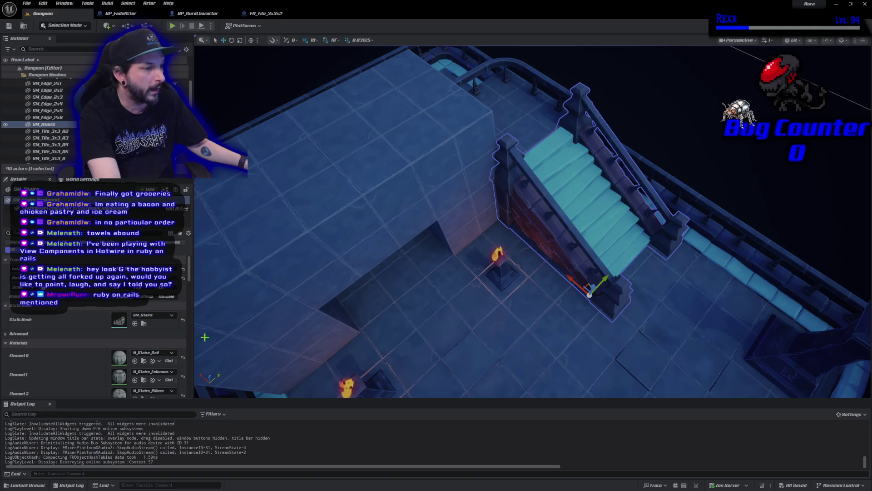
left_click(144, 323)
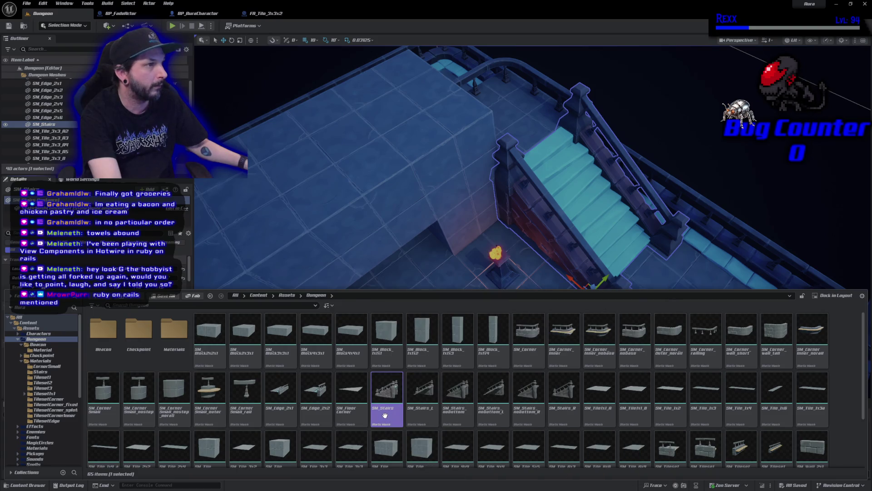
Step: Open the SM_Stairs mesh, view it from the front and list the Stairs materials folder
double_click(387, 419)
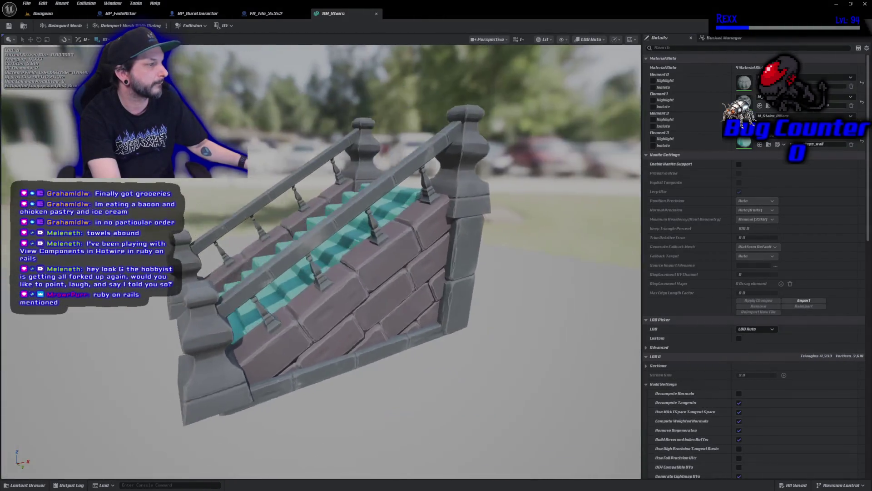
mouse_move(503, 267)
left_mouse_down()
mouse_move(436, 269)
mouse_move(502, 267)
left_mouse_up()
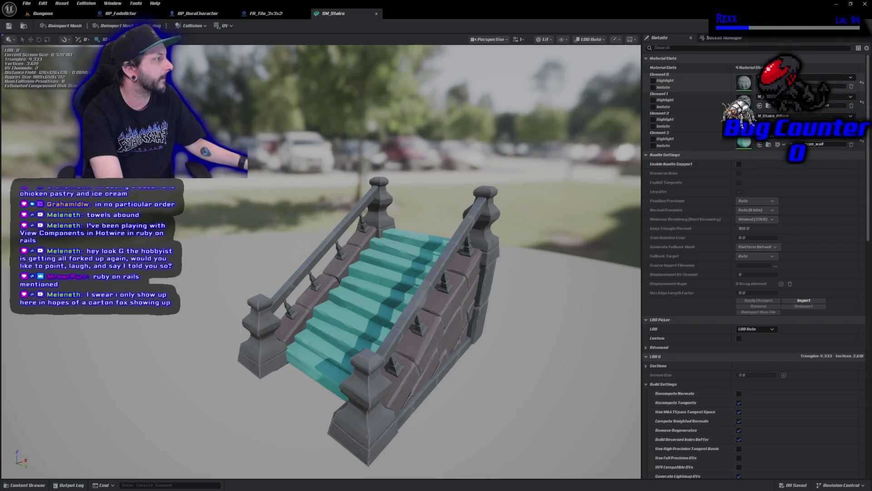
key("ctrl+space")
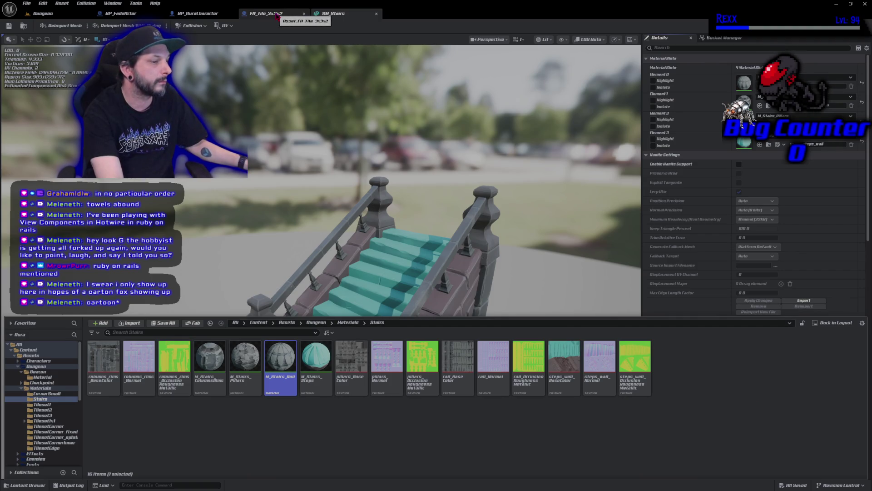
Step: Compare against the FA_Tile_3x3x2 fade actor setup, then bring up BP_FadeActor with the FadeActor folder's assets
left_click(276, 15)
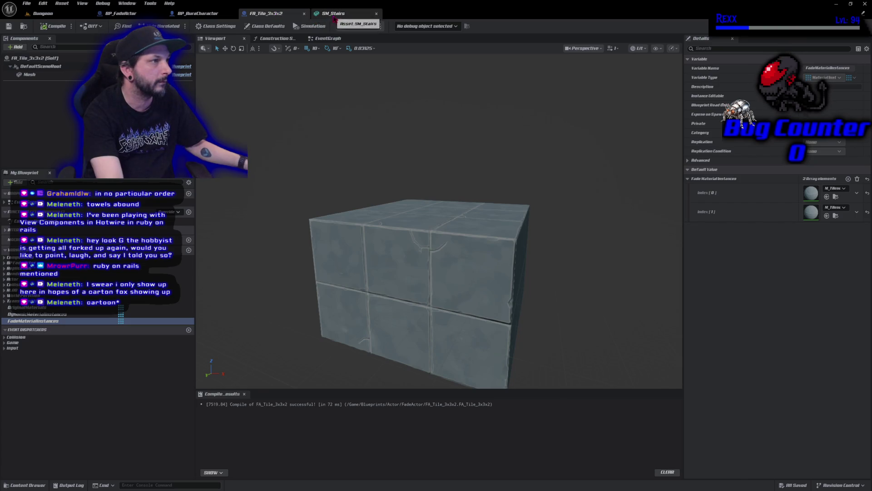
left_click(334, 16)
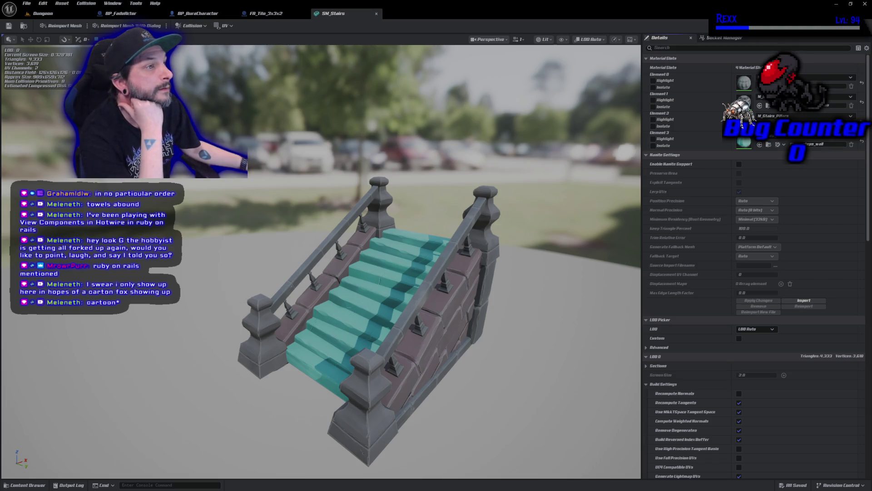
left_click(109, 13)
key("ctrl+space")
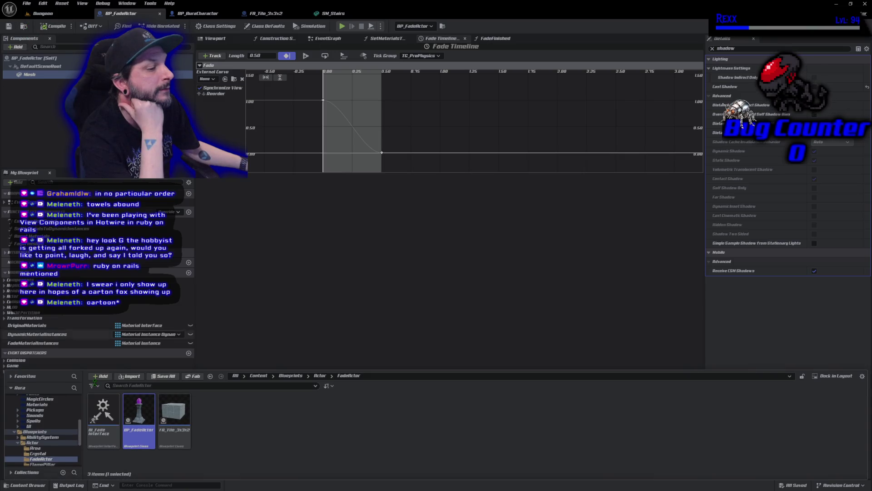
Step: Create FA_Stairs as a child blueprint class of BP_FadeActor and open it in the Blueprint editor
right_click(138, 420)
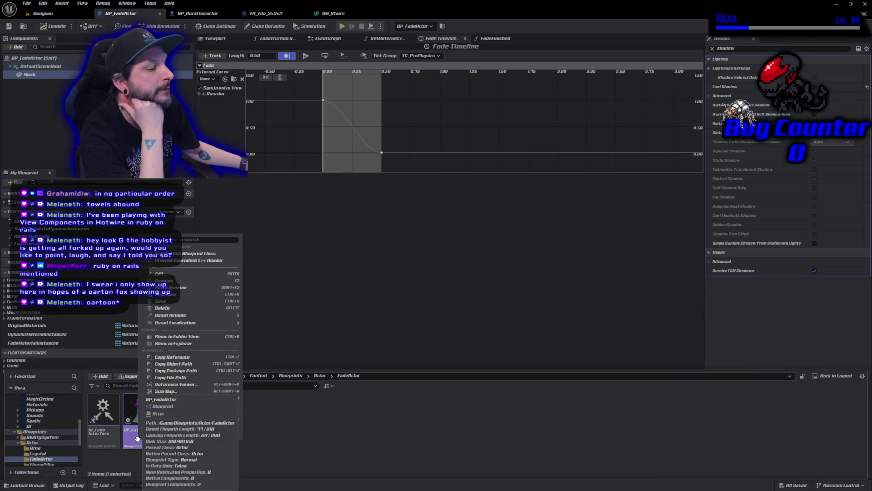
left_click(184, 253)
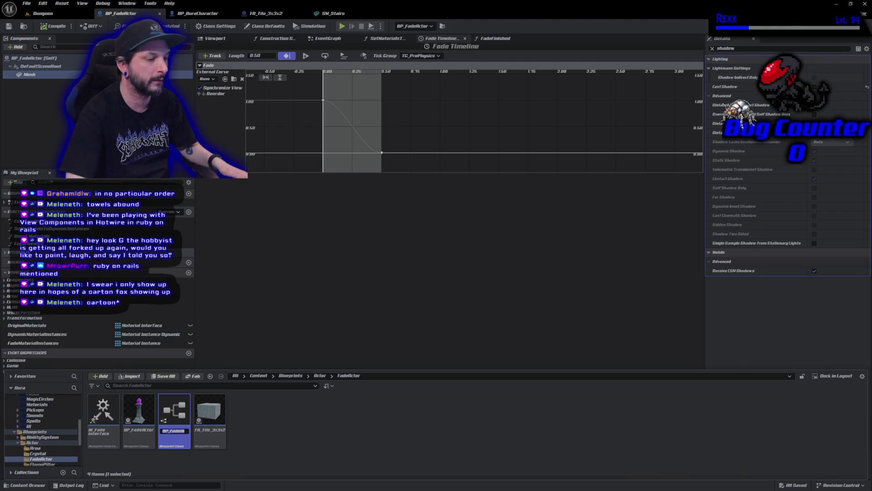
key("End")
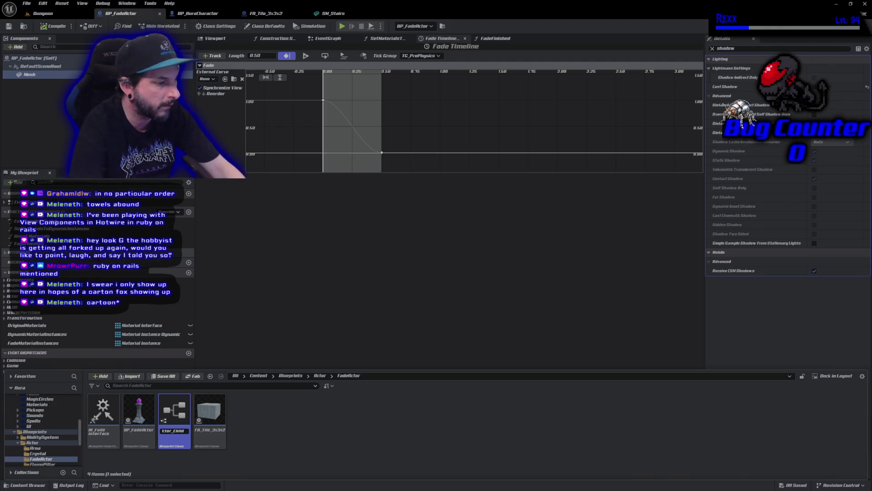
key("ctrl+a")
type("BP_Fa_FadeActor_F")
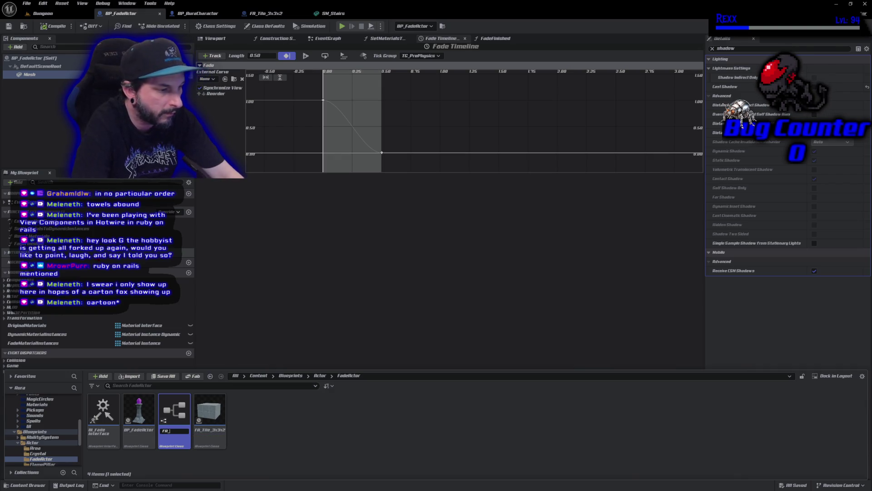
type("Stairs")
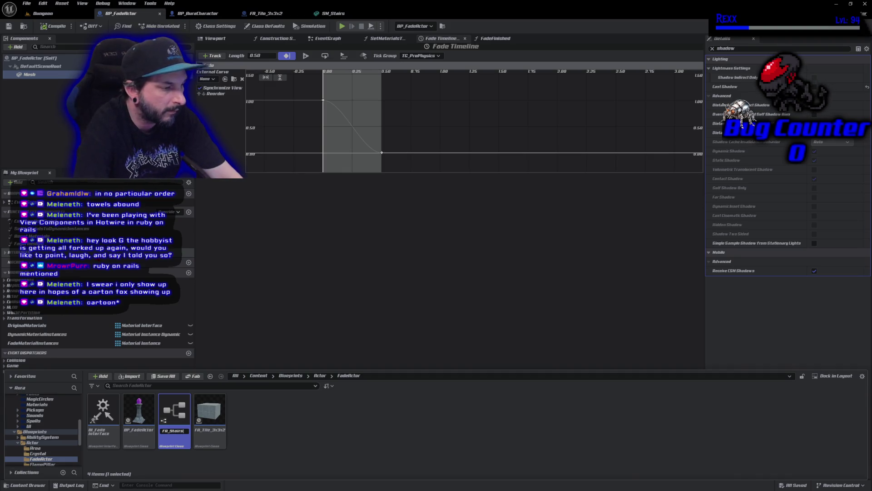
key("Return")
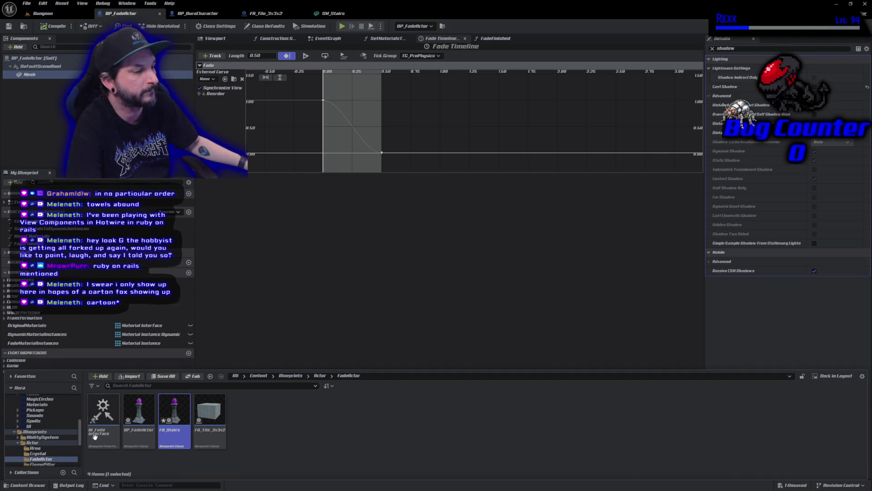
double_click(187, 417)
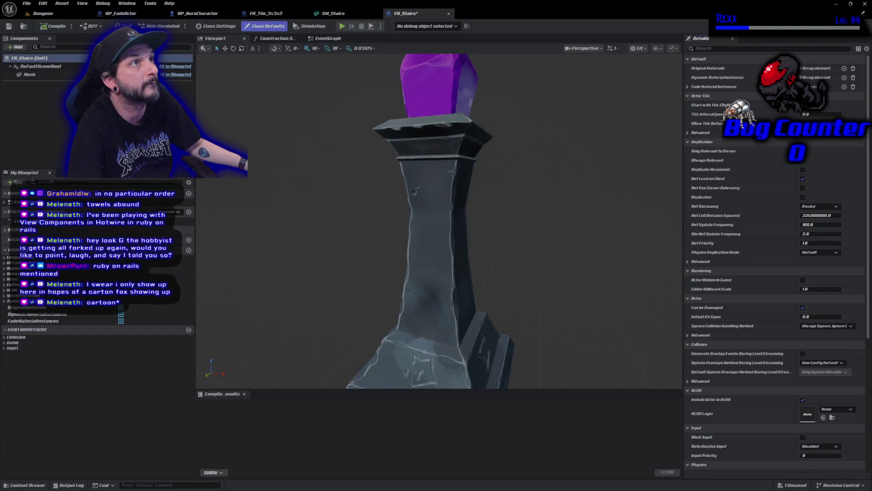
Step: Swap the Mesh component's static mesh from SM_Beacon to SM_Stairs and view the staircase from above
left_click(29, 74)
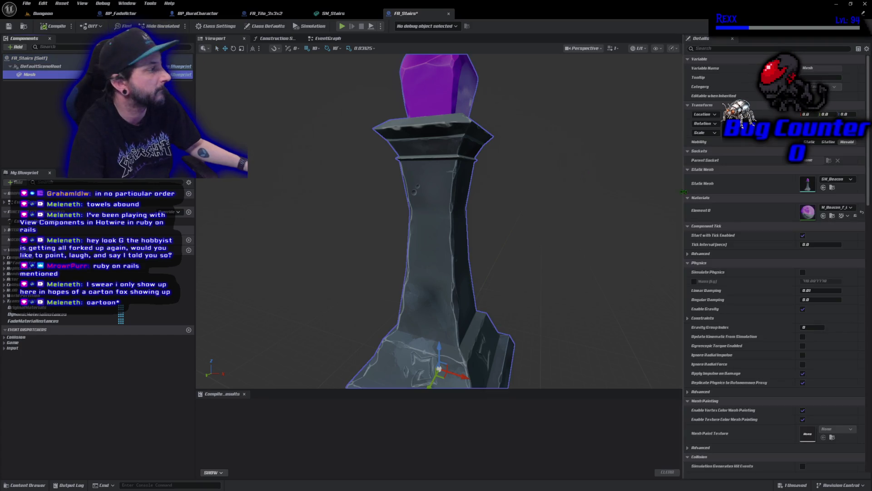
left_click(836, 179)
type("sta")
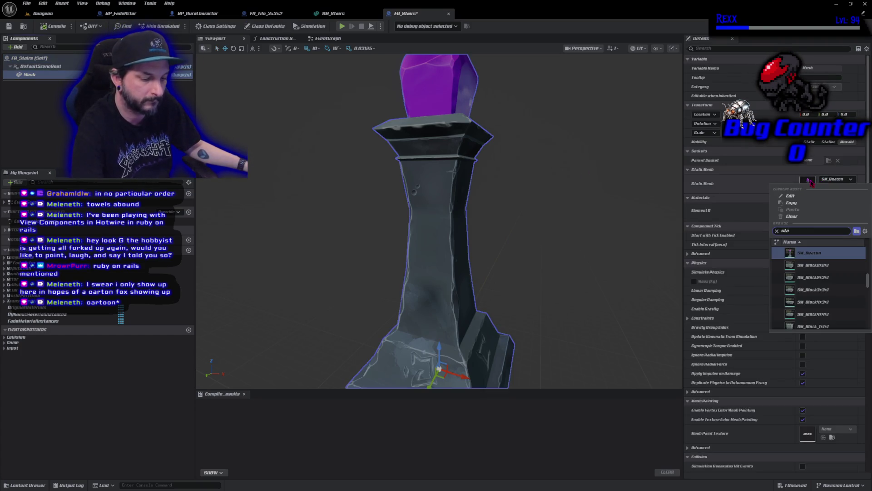
type("ir")
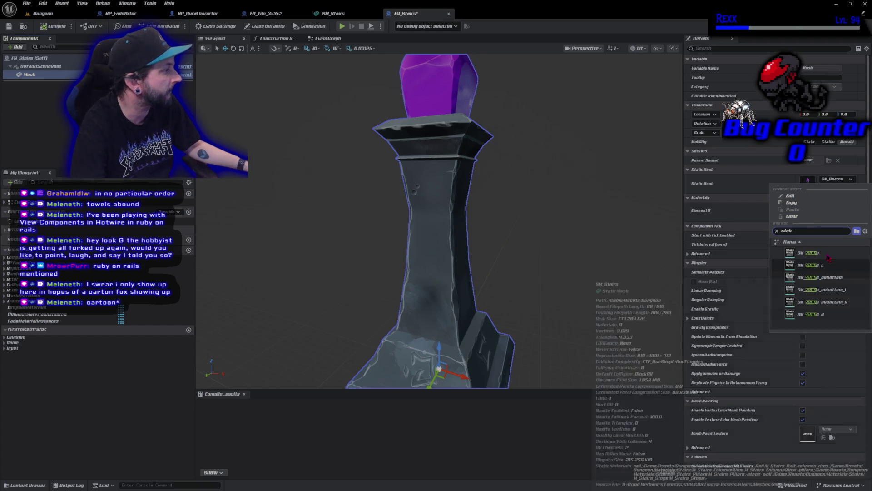
left_click(811, 253)
key("f")
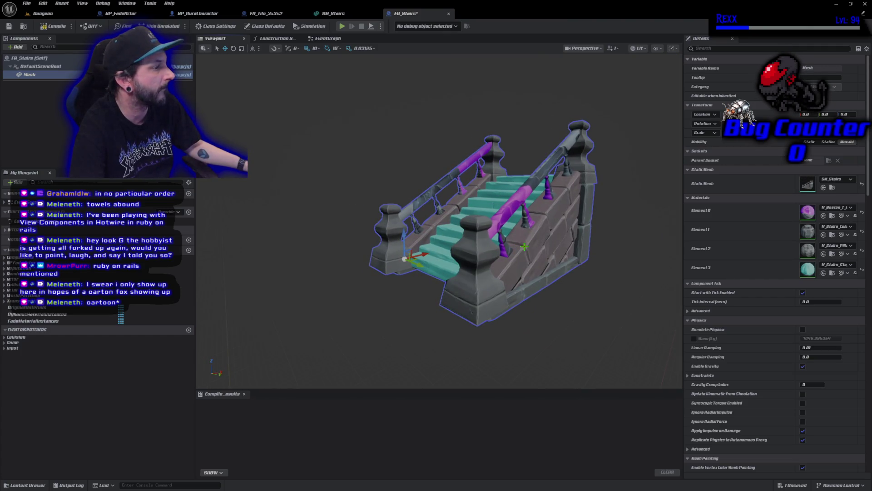
left_click_drag(525, 247, 524, 246)
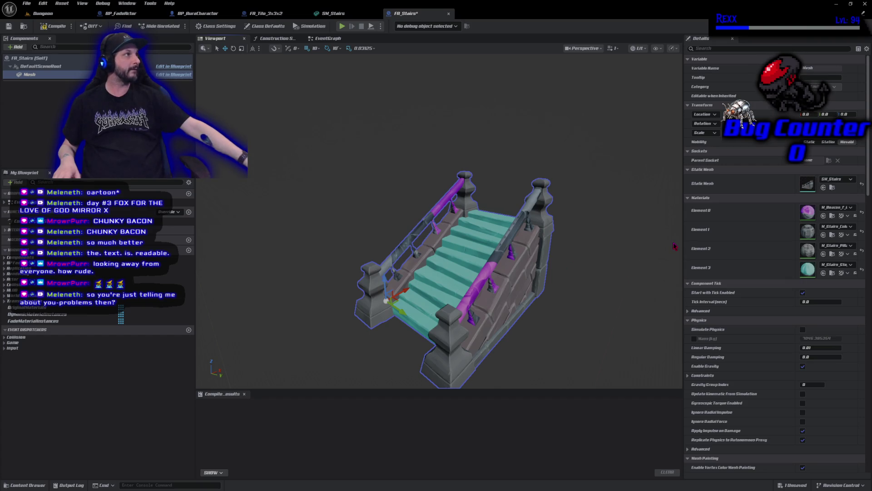
Step: Set FA_Stairs' material Element 0 to M_Stairs_Rail
left_click(841, 209)
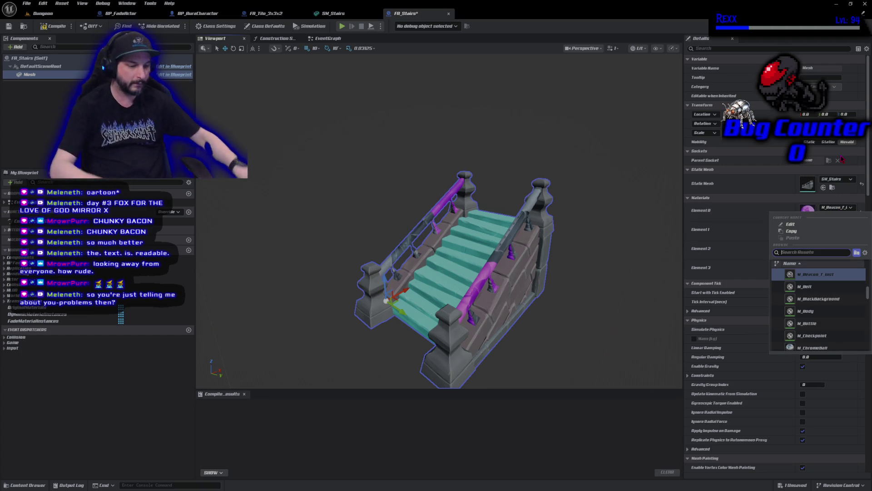
type("stairs")
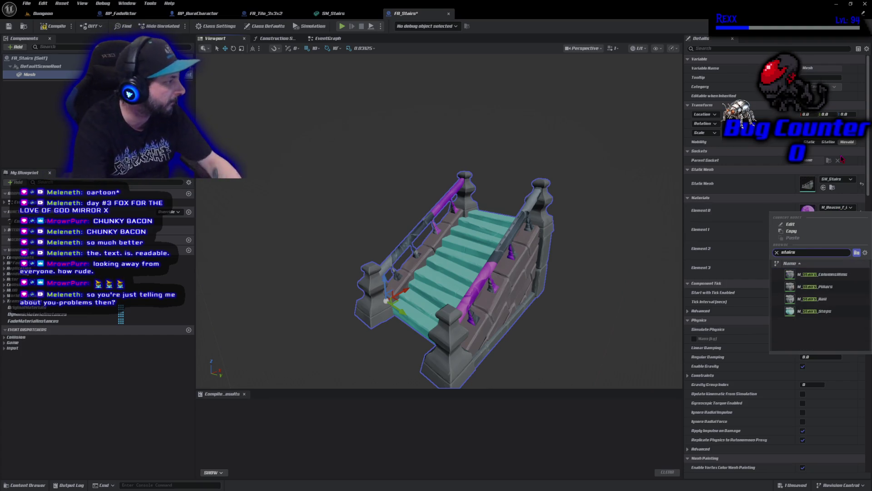
left_click(840, 299)
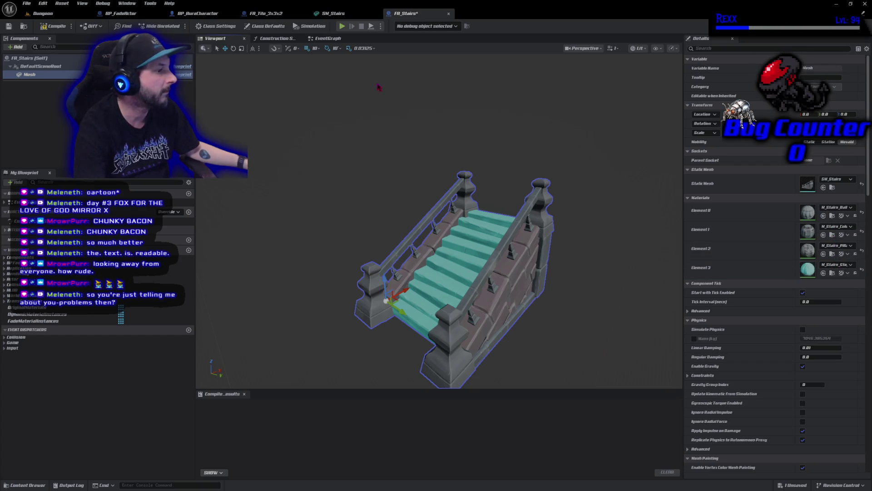
Step: Compile and save FA_Stairs, then go back to the SM_Stairs mesh editor
left_click(64, 29)
key("ctrl+s")
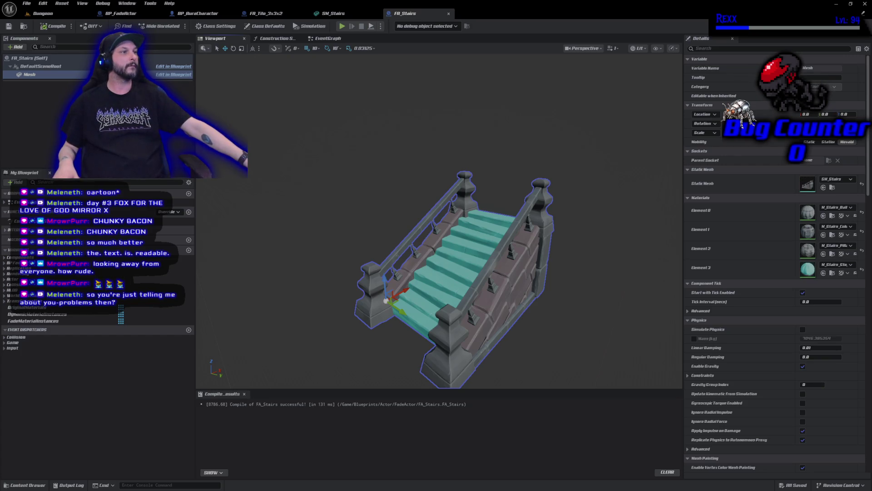
left_click(326, 13)
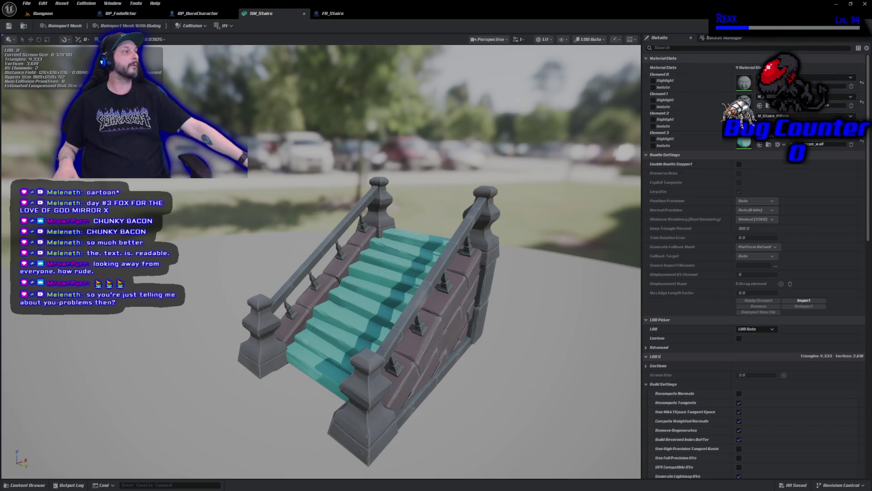
Step: Duplicate the M_Stairs_Rail material, name the copy M_Stairs_Rail_f, and save it
key("ctrl+space")
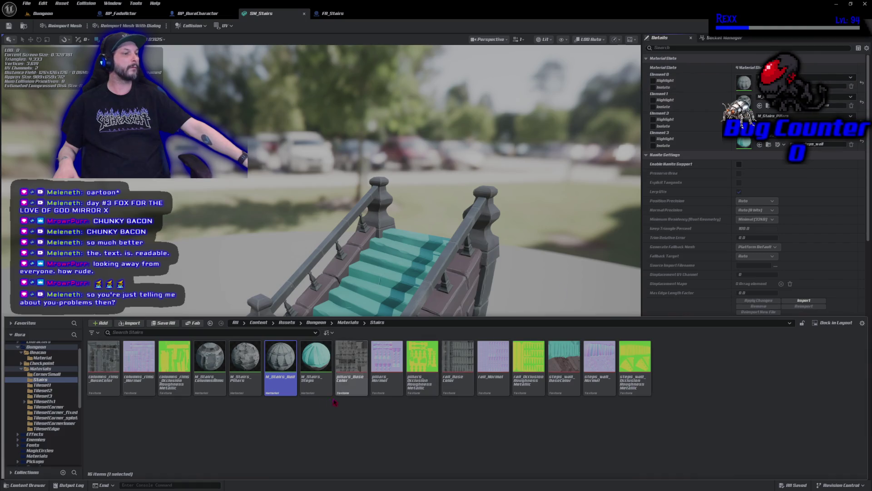
right_click(277, 382)
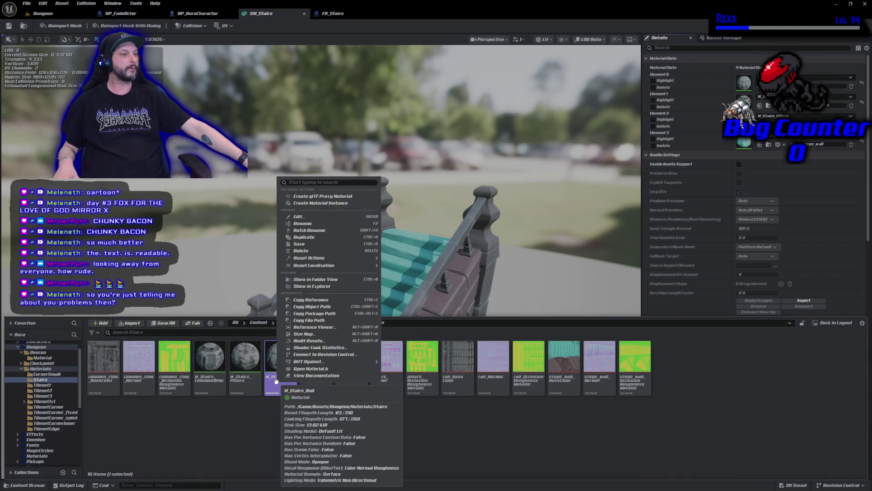
left_click(273, 436)
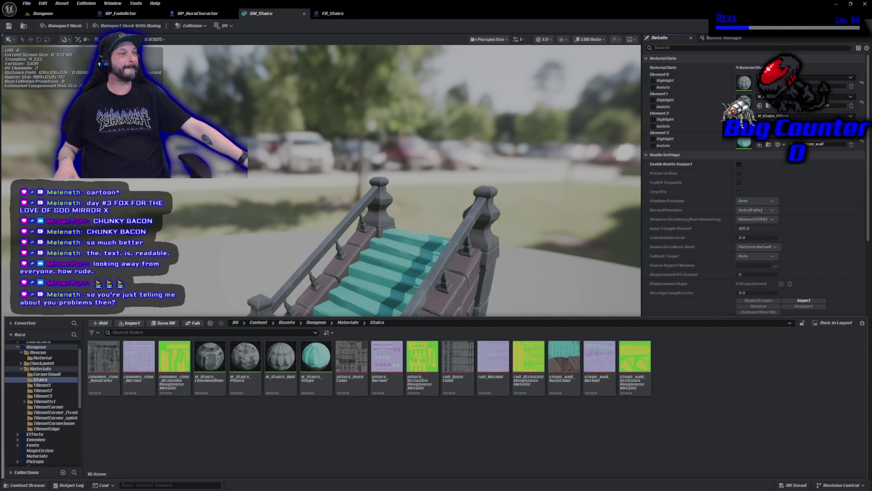
right_click(281, 391)
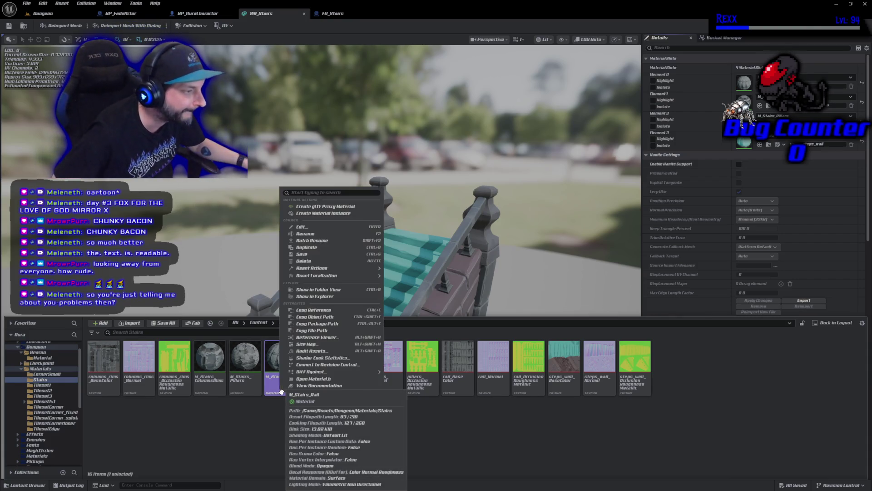
left_click(317, 247)
type("Rail_f")
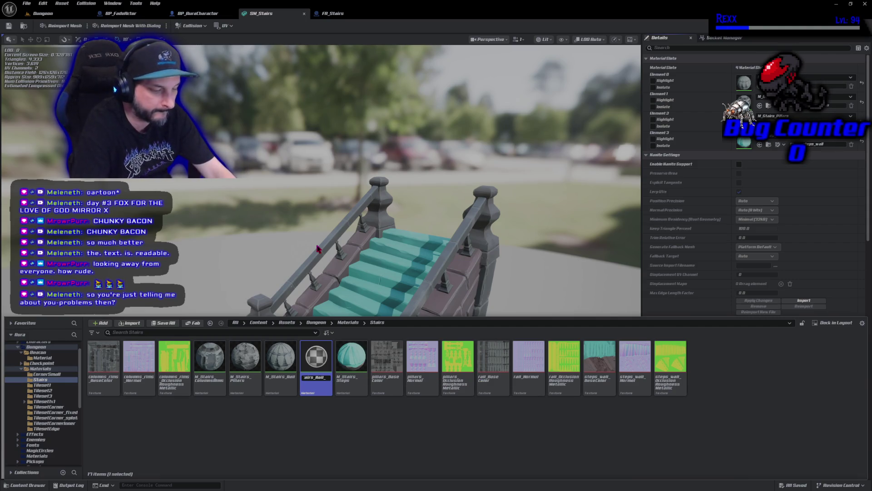
key("Return")
key("ctrl+s")
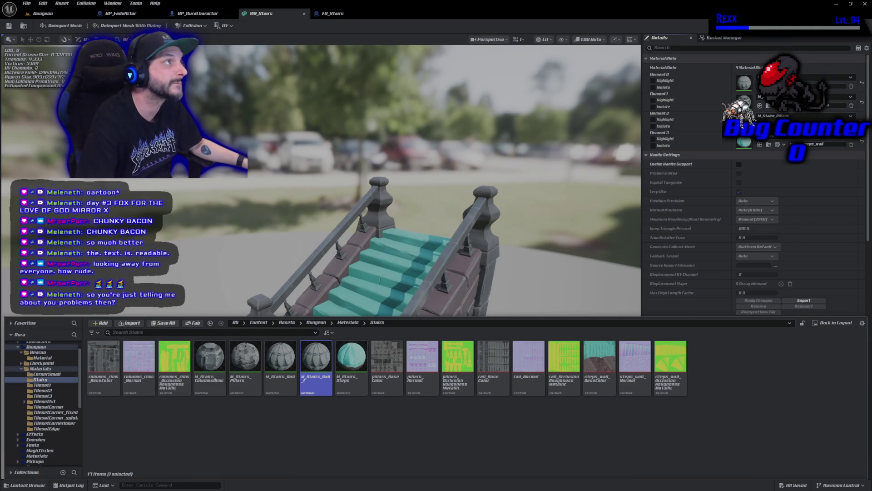
Step: Open M_Stairs_Rail_f and set its Blend Mode to Masked
double_click(315, 381)
left_click(136, 300)
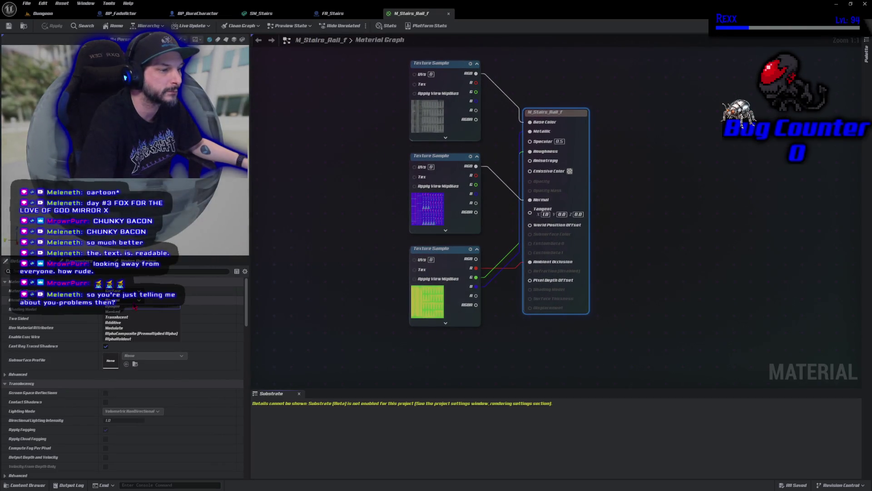
left_click(135, 311)
Step: Feed a Fade scalar parameter (default 1.0) through DitherTemporalAA into Opacity Mask, tidying the nodes
mouse_move(342, 286)
left_mouse_down()
mouse_move(399, 287)
mouse_move(356, 212)
left_mouse_up()
left_click(340, 226)
type("Fade")
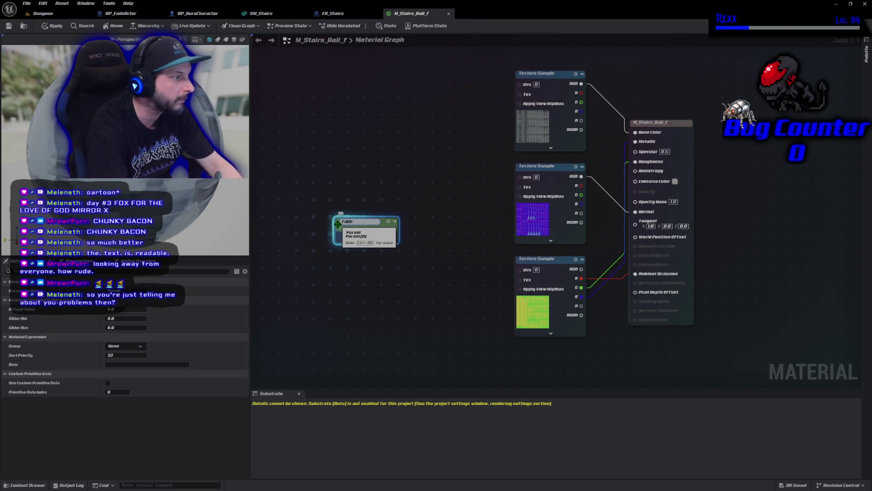
key("Return")
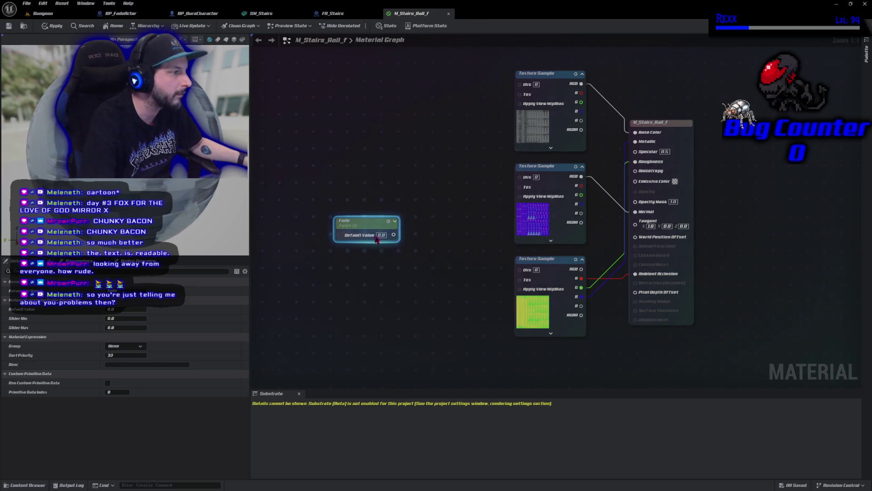
mouse_move(397, 232)
left_mouse_down()
mouse_move(405, 240)
mouse_move(412, 232)
left_mouse_up()
type("dither")
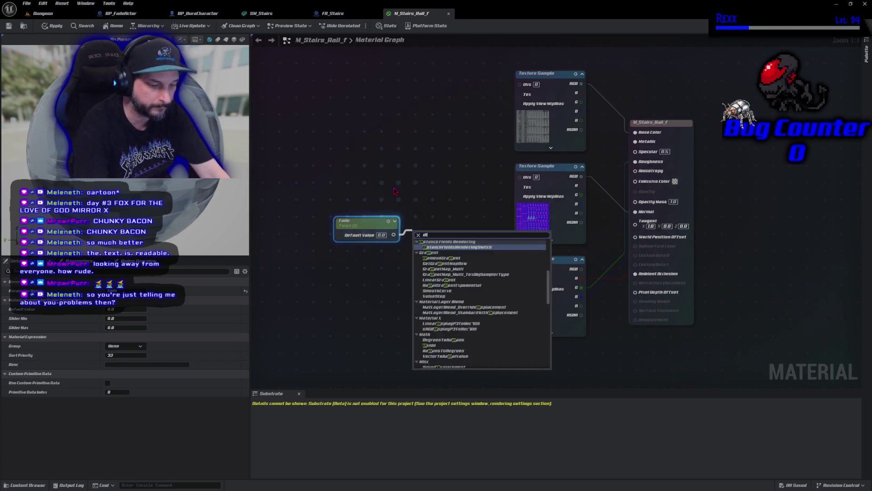
key("Return")
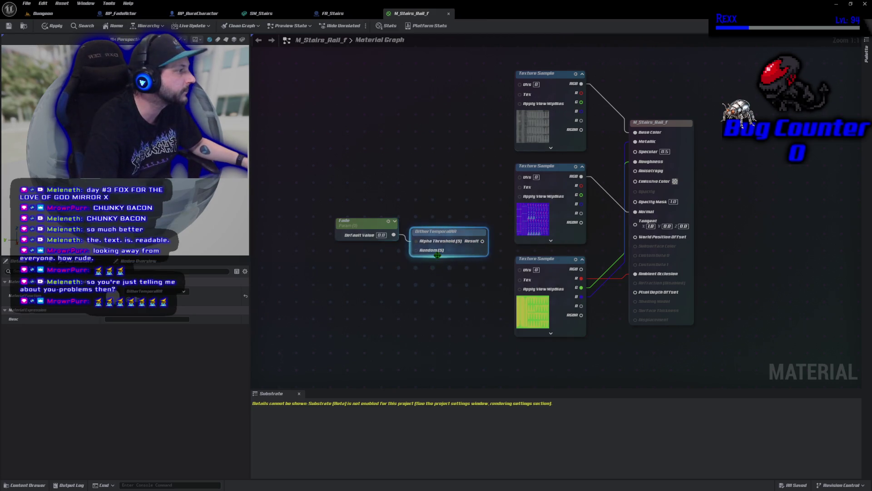
mouse_move(479, 247)
left_mouse_down()
mouse_move(513, 250)
mouse_move(636, 202)
mouse_move(650, 205)
left_mouse_up()
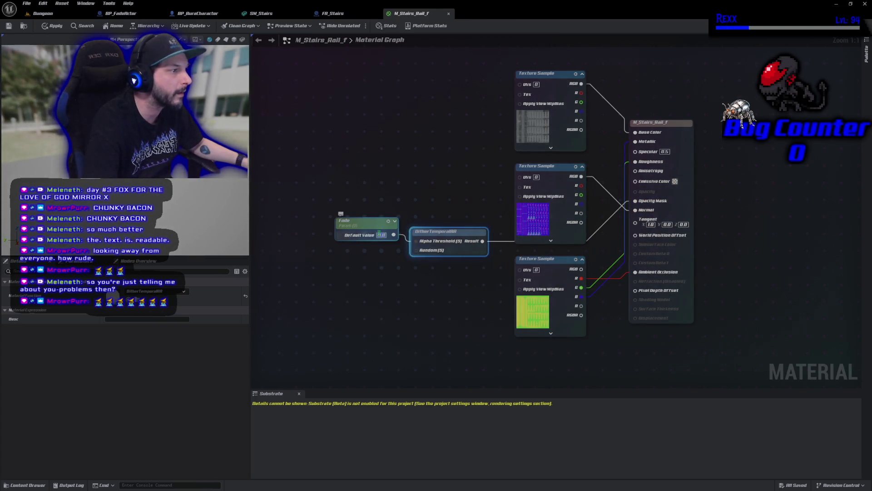
type("1")
key("Return")
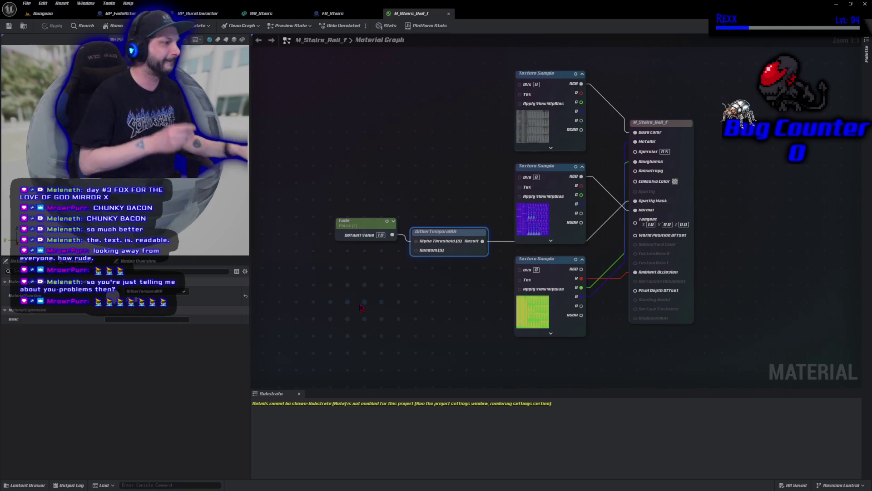
mouse_move(462, 239)
left_mouse_down()
mouse_move(478, 258)
mouse_move(477, 249)
mouse_move(496, 247)
mouse_move(483, 250)
left_mouse_up()
left_click_drag(396, 222, 416, 239)
left_click_drag(553, 167, 542, 162)
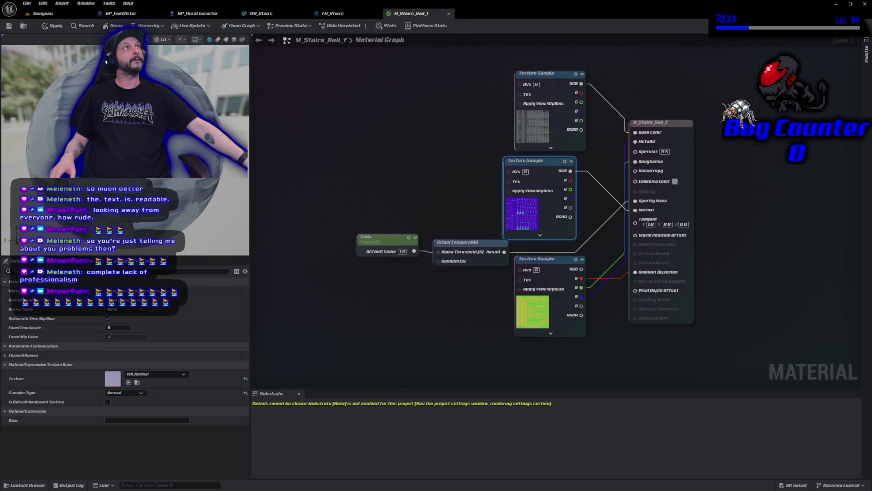
Step: Create material instance M_Stairs_Rail_f_Inst from M_Stairs_Rail_f
left_click(25, 485)
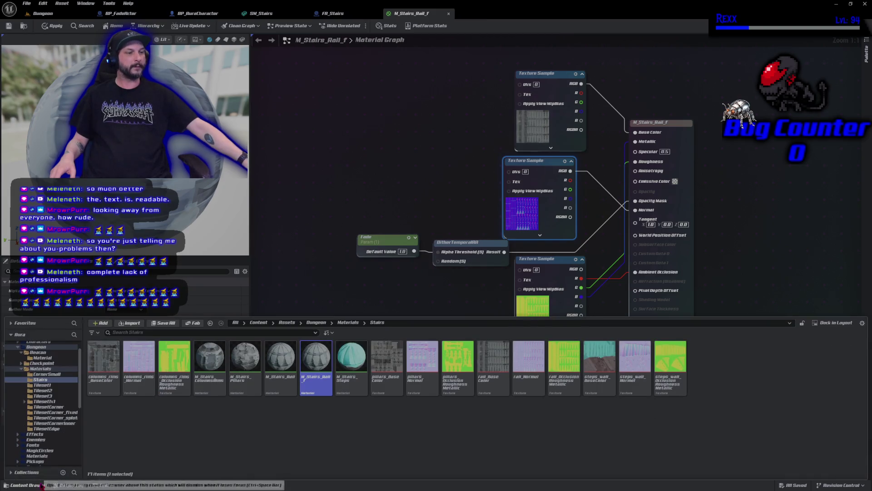
right_click(310, 391)
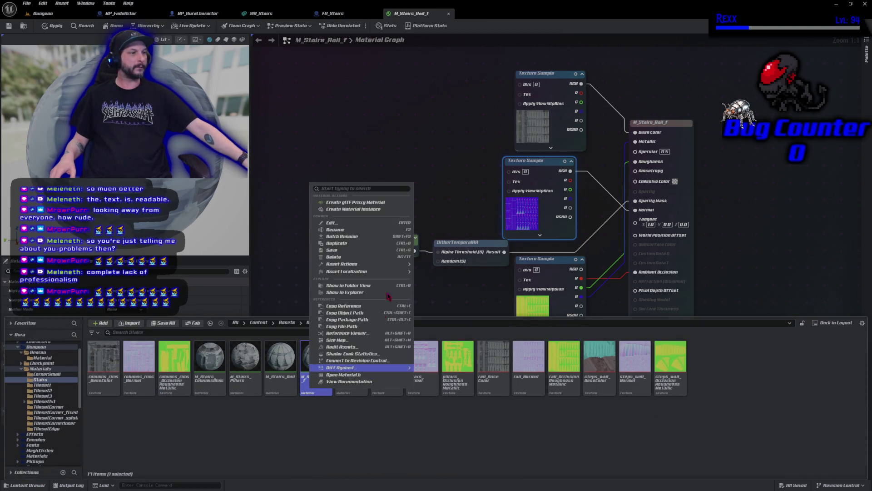
left_click(389, 217)
key("Return")
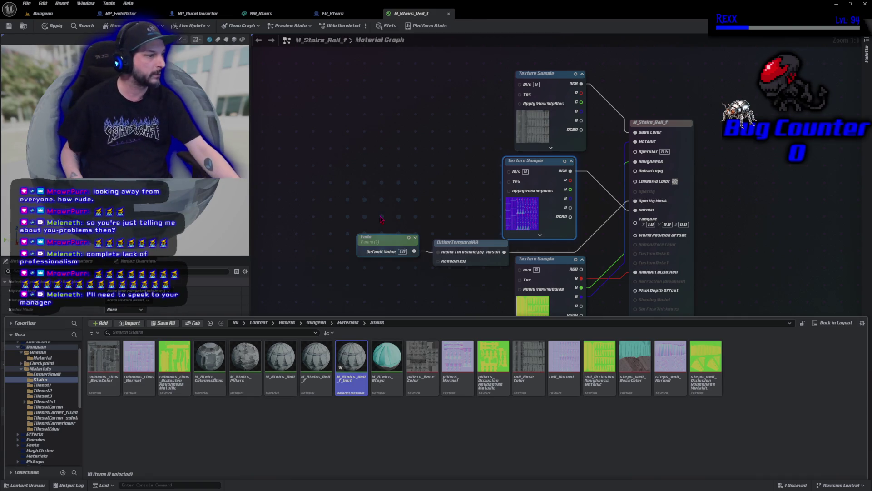
Step: Save all unsaved assets with Ctrl+Shift+S, including M_Stairs_Rail_f_Inst
key("ctrl+shift+s")
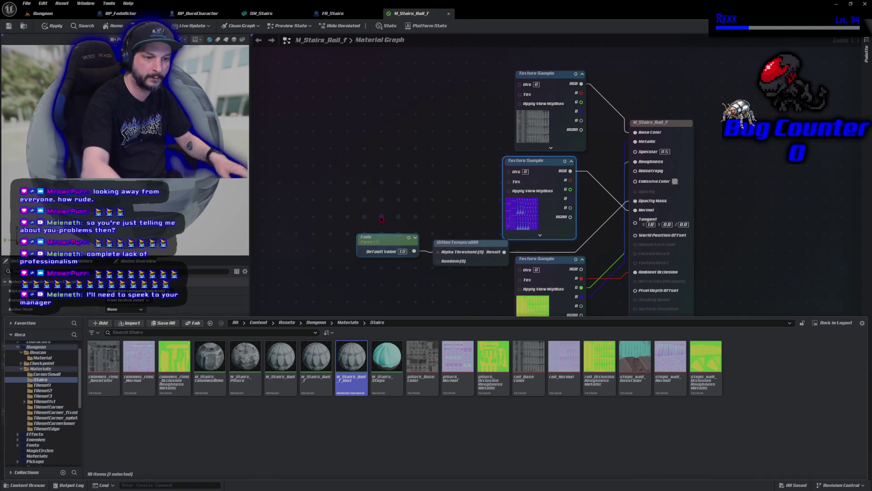
left_click(277, 208)
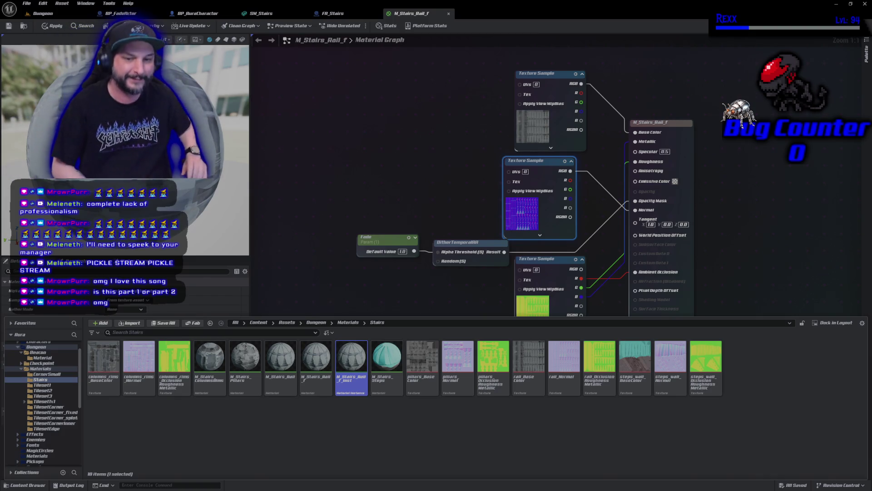
Step: Apply the M_Stairs_Rail_f material changes and close its editor, returning to FA_Stairs
left_click(371, 133)
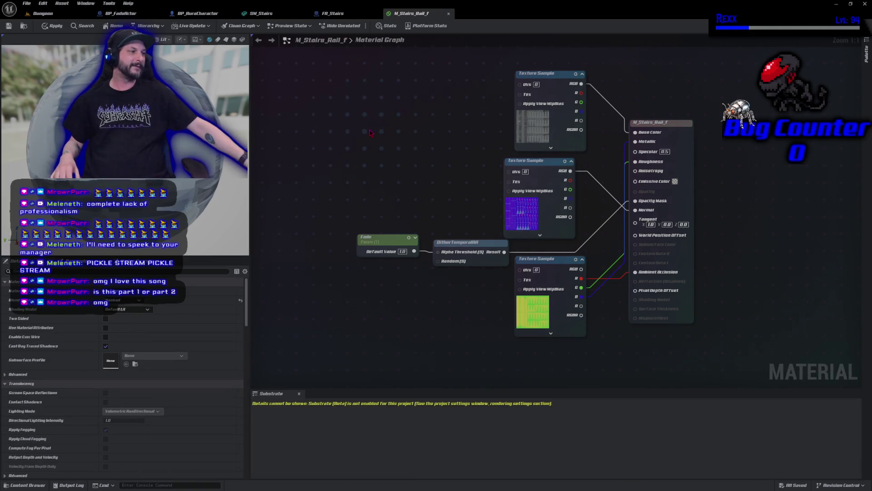
left_click(36, 485)
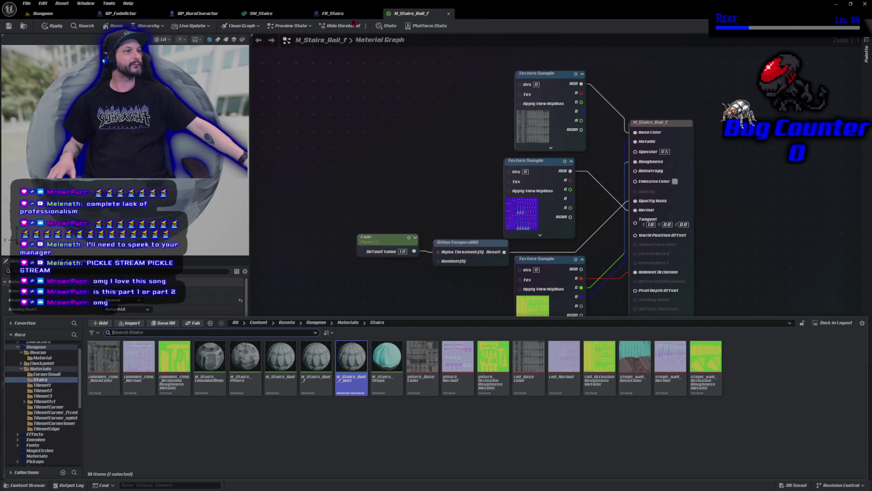
left_click(335, 13)
left_click(426, 16)
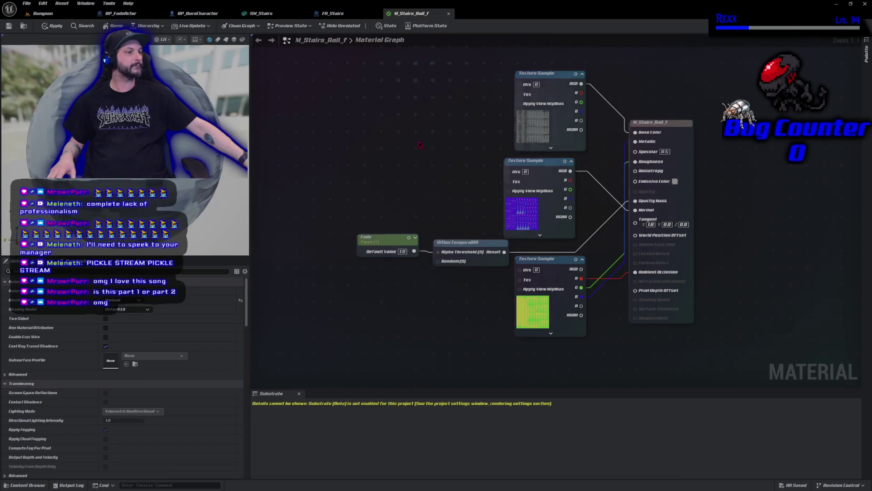
left_click(334, 13)
left_click(410, 16)
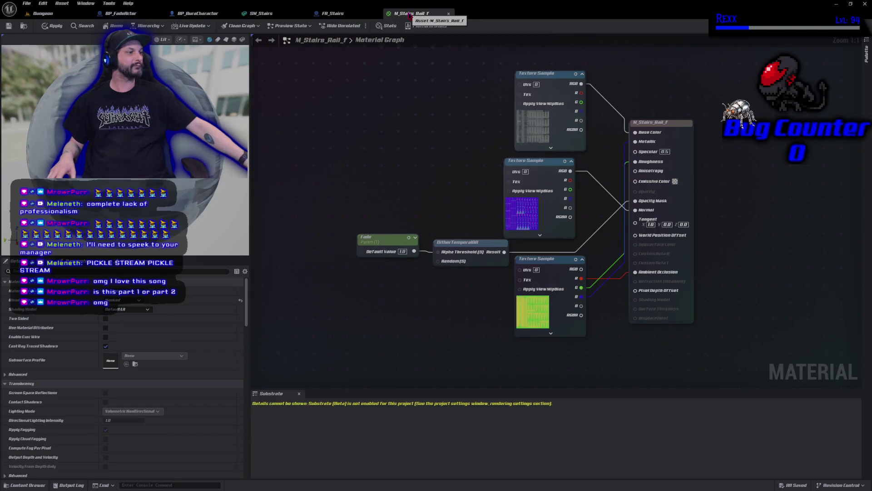
left_click(449, 13)
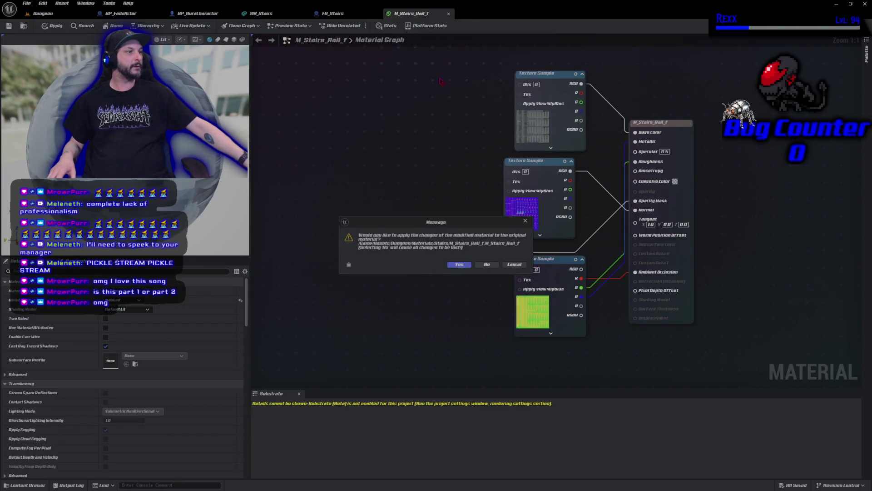
left_click(514, 264)
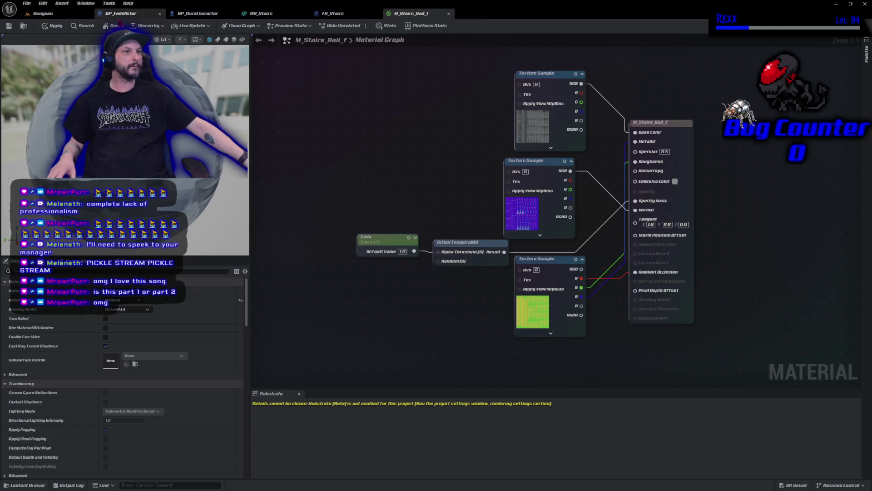
left_click(42, 29)
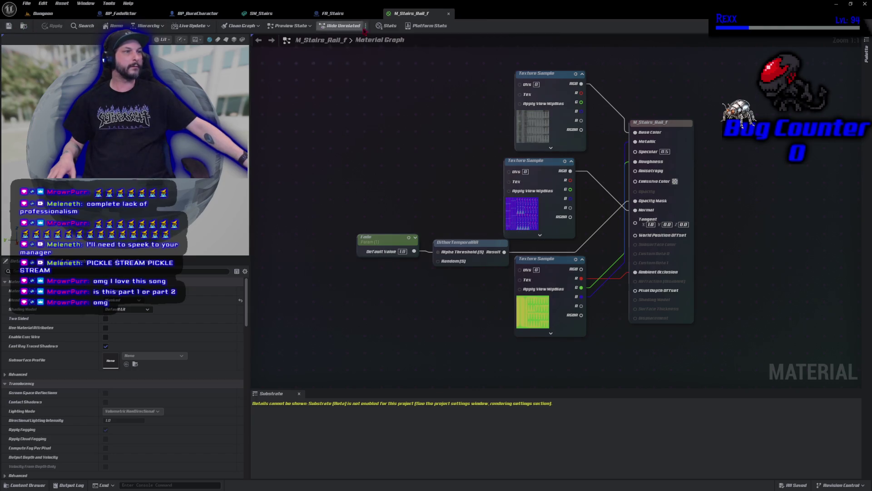
left_click(448, 13)
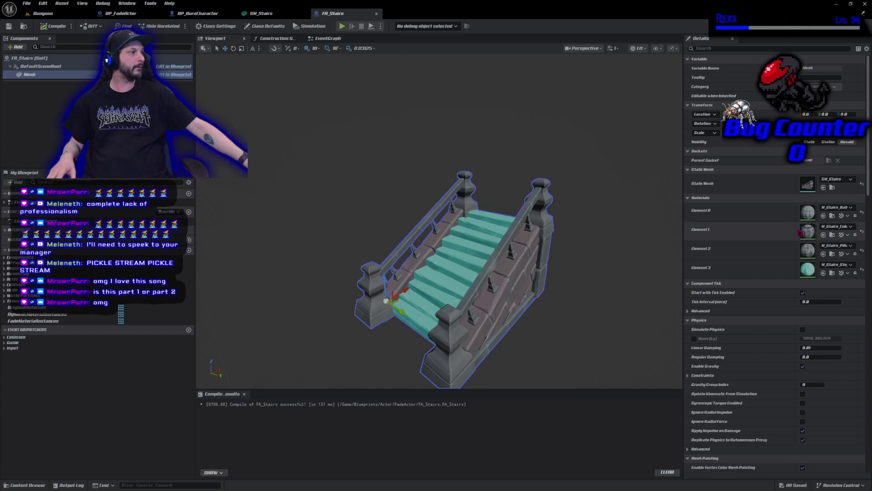
Step: Duplicate M_Stairs_ColumnsRims as M_Stairs_ColumnsRims_f and open the copy in the material editor
left_click(834, 238)
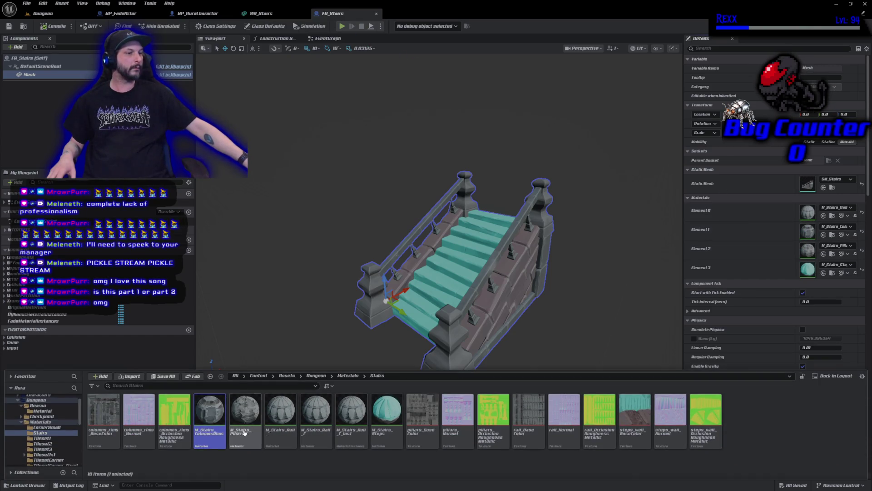
right_click(216, 435)
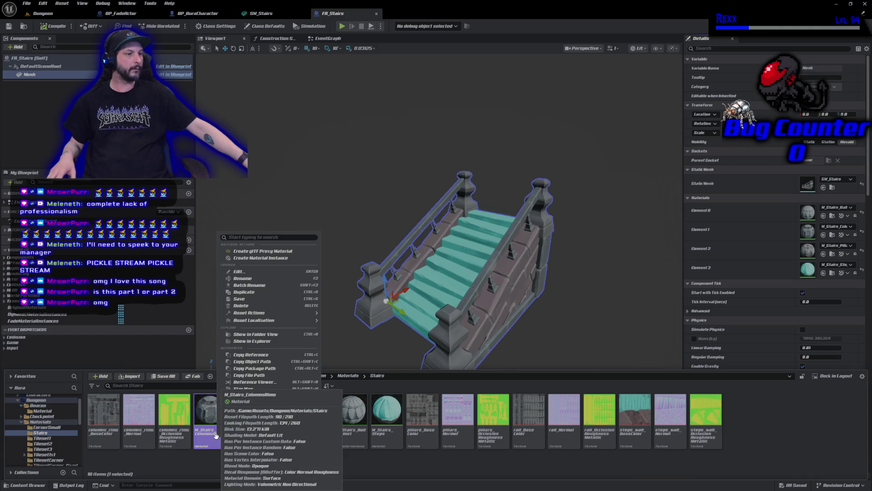
left_click(272, 292)
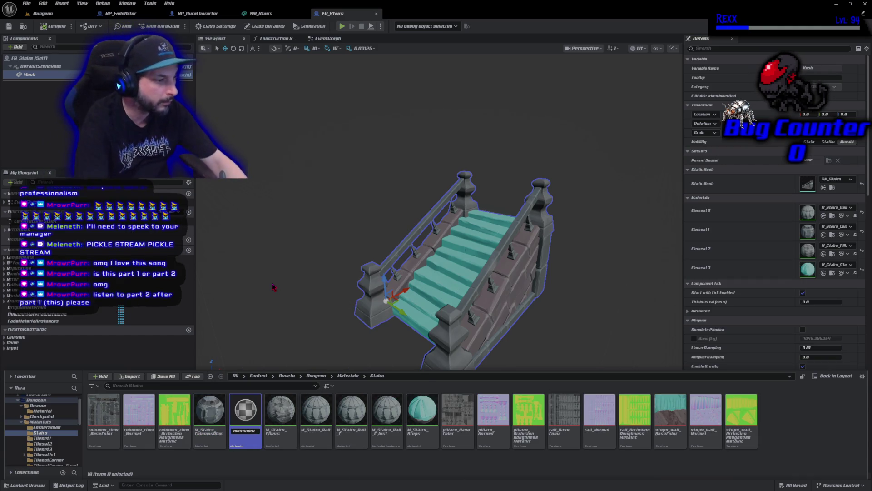
type("ColumnsRims_f")
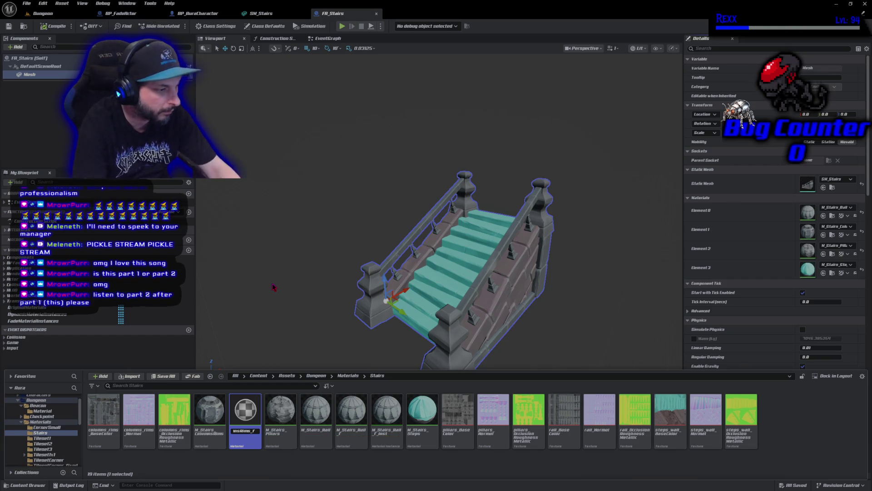
key("Return")
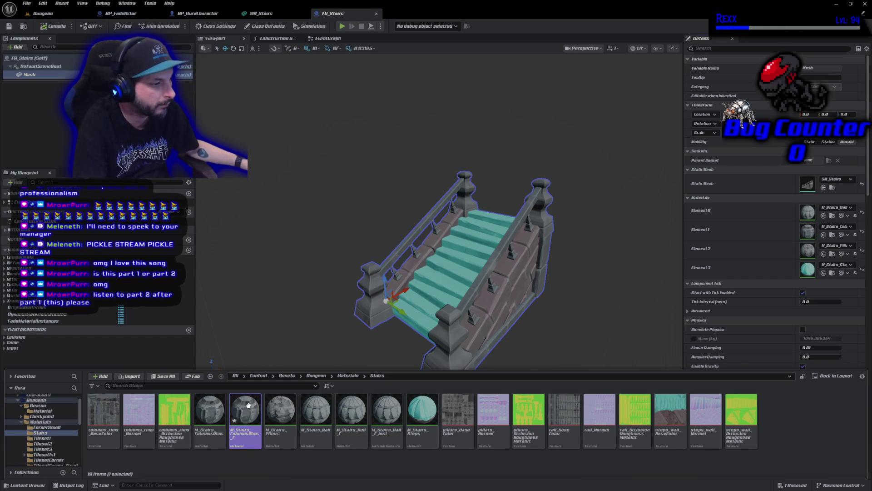
double_click(249, 414)
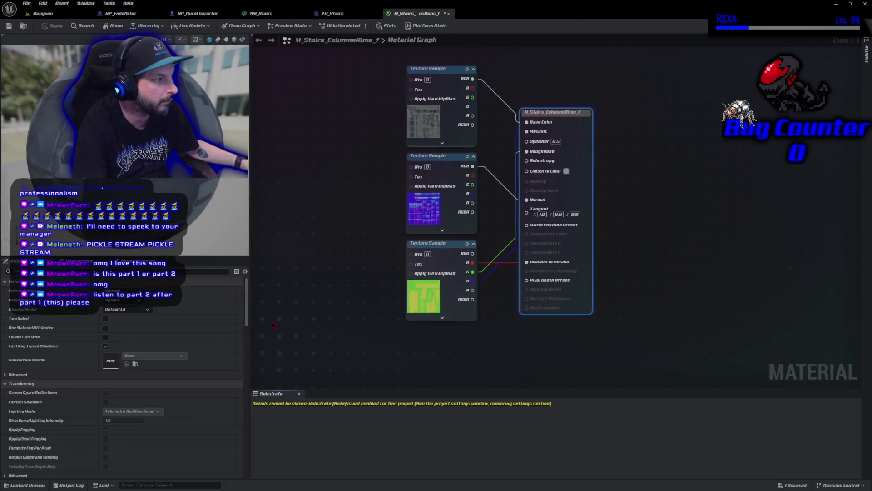
Step: Add a Fade scalar parameter wired into a new DitherTemporalAA node
left_click(338, 14)
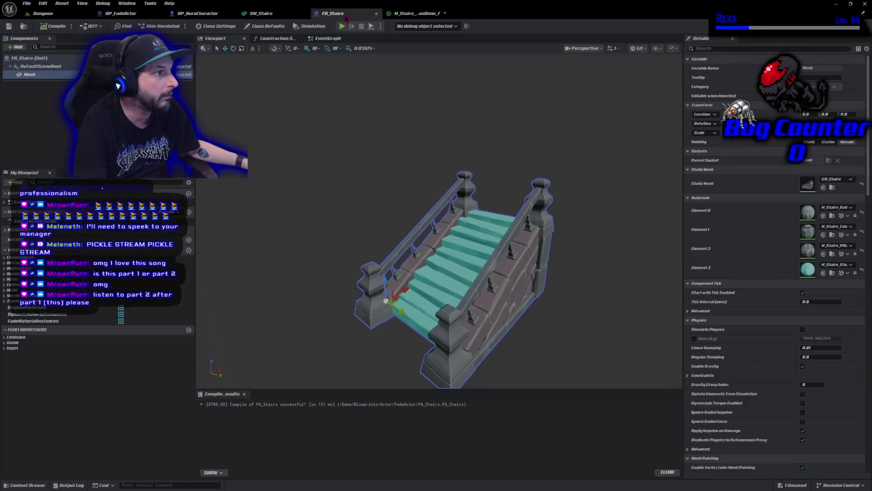
left_click(413, 13)
right_click(259, 223)
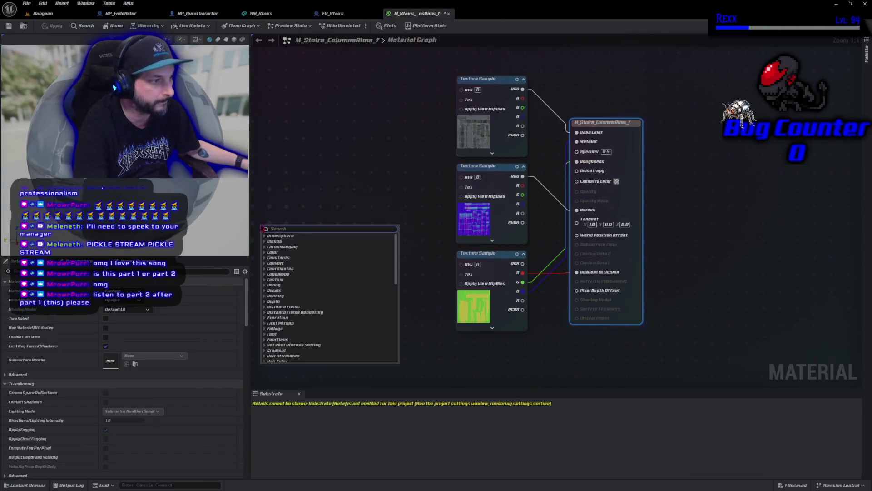
left_click(303, 155)
left_click(353, 212)
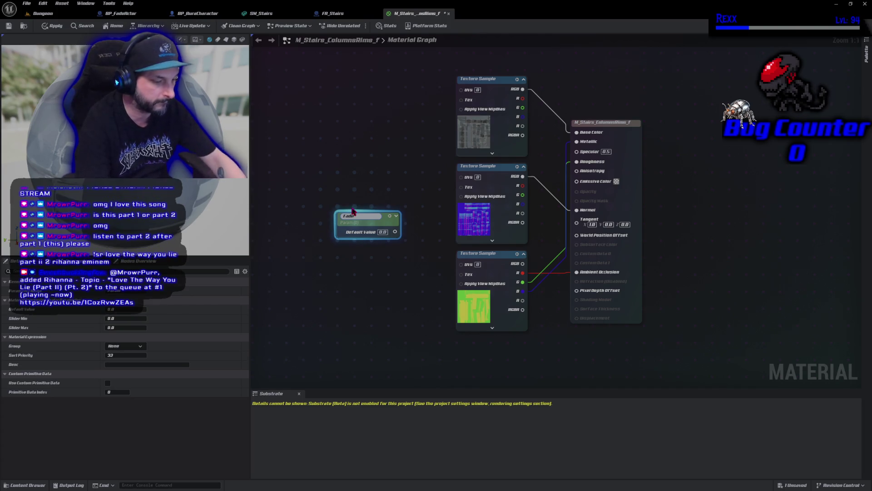
type("ade")
key("Return")
mouse_move(364, 217)
left_mouse_down()
mouse_move(331, 217)
mouse_move(395, 232)
left_mouse_up()
type("dither")
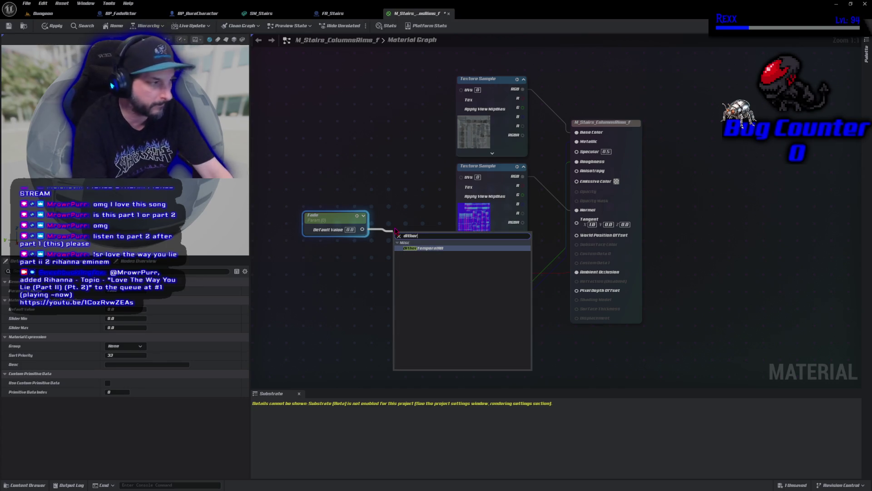
key("Return")
mouse_move(424, 236)
left_mouse_down()
mouse_move(414, 225)
mouse_move(408, 243)
left_mouse_up()
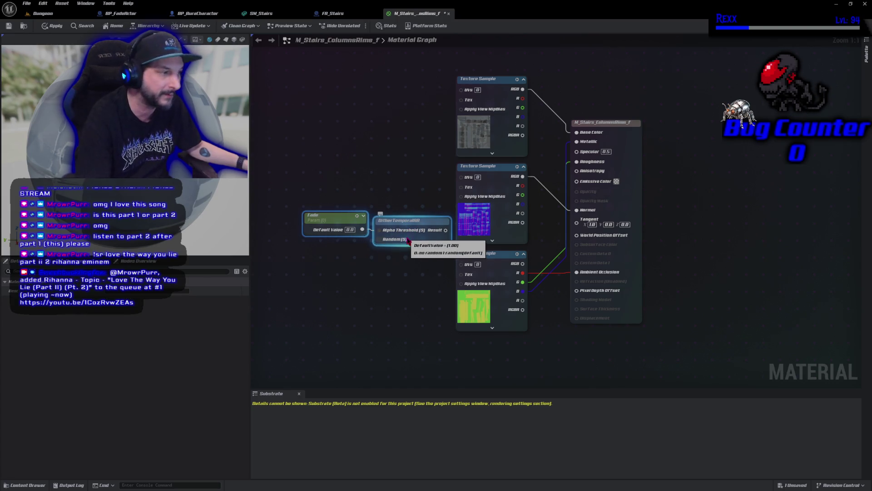
Step: Make the material Masked, connect the dither result to Opacity Mask, and default Fade to 1.0
left_click(291, 295)
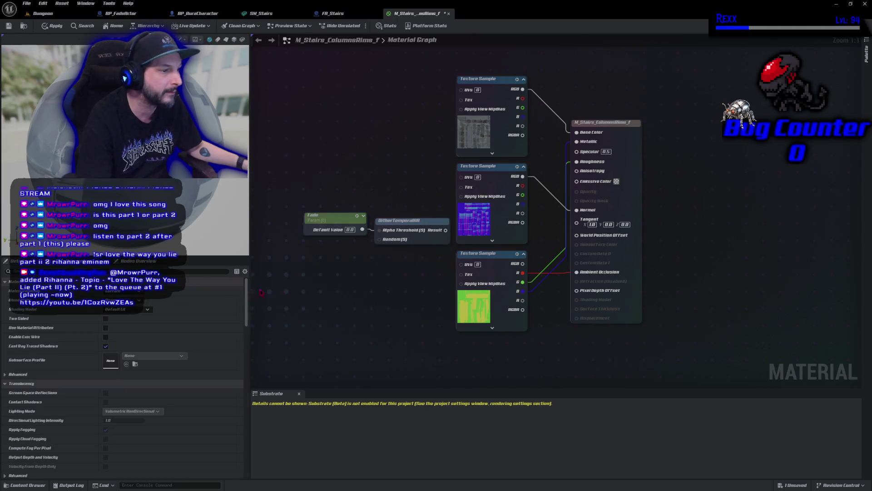
left_click(130, 300)
left_click(130, 311)
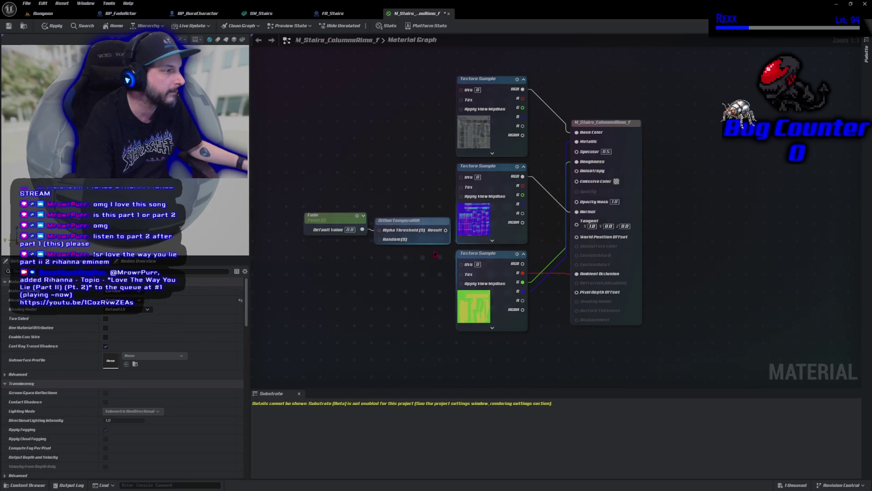
mouse_move(446, 230)
left_mouse_down()
mouse_move(509, 206)
mouse_move(577, 201)
left_mouse_up()
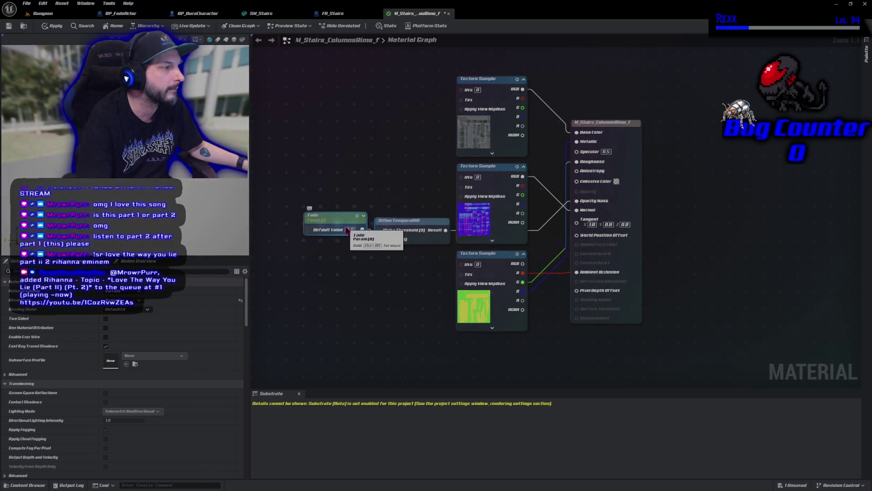
type("1")
key("Return")
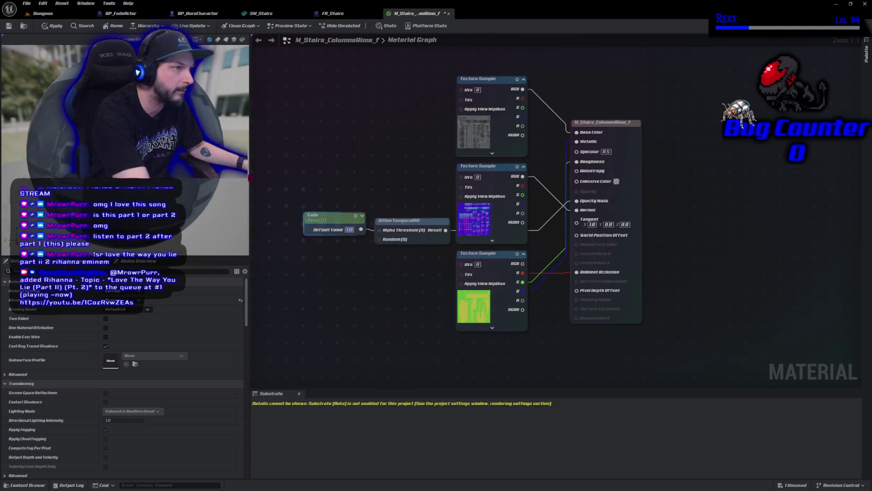
Step: Apply and save M_Stairs_ColumnsRims_f
left_click(53, 26)
key("ctrl+s")
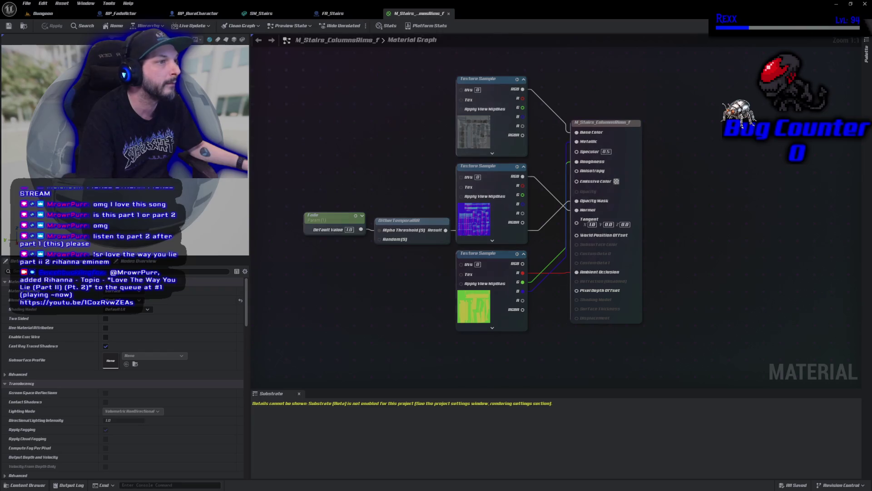
left_click(23, 26)
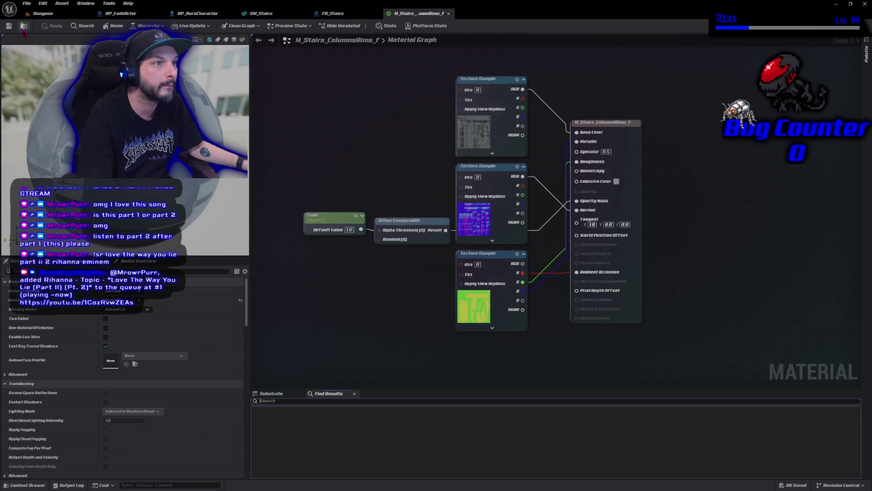
Step: Make M_Stairs_ColumnsRims_f_Inst from M_Stairs_ColumnsRims_f with the default name, then go back to FA_Stairs
right_click(236, 384)
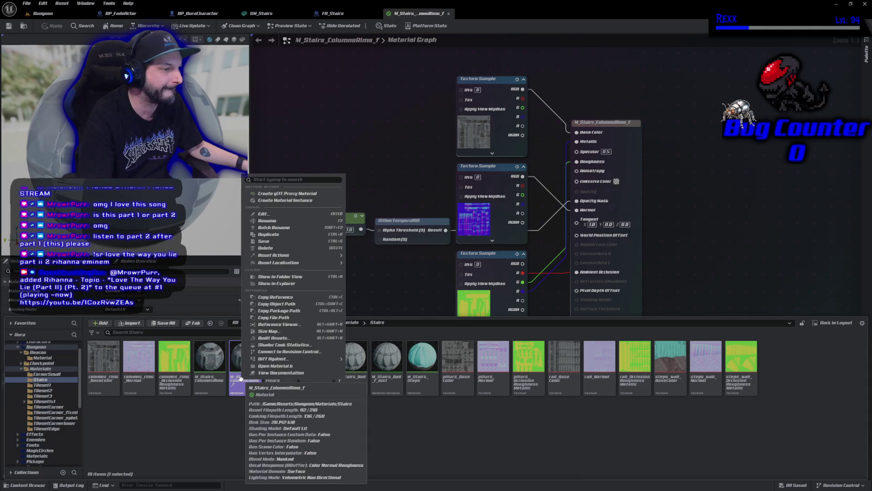
left_click(287, 200)
key("Return")
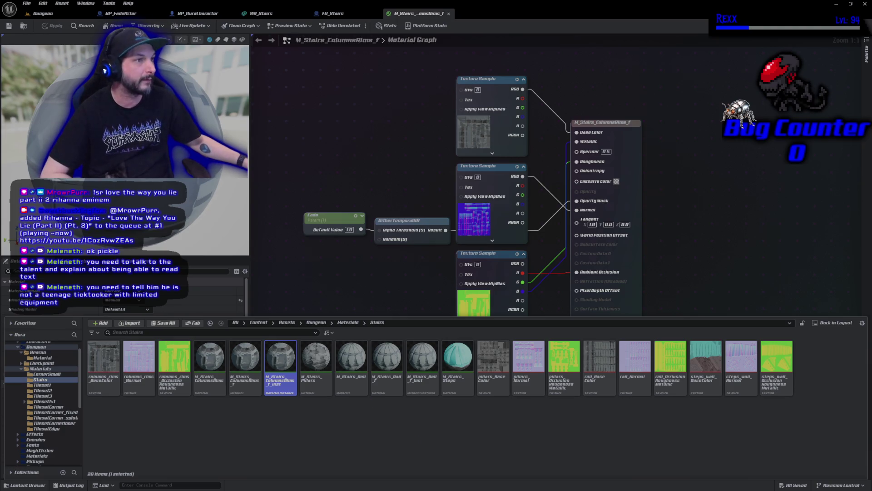
left_click(331, 15)
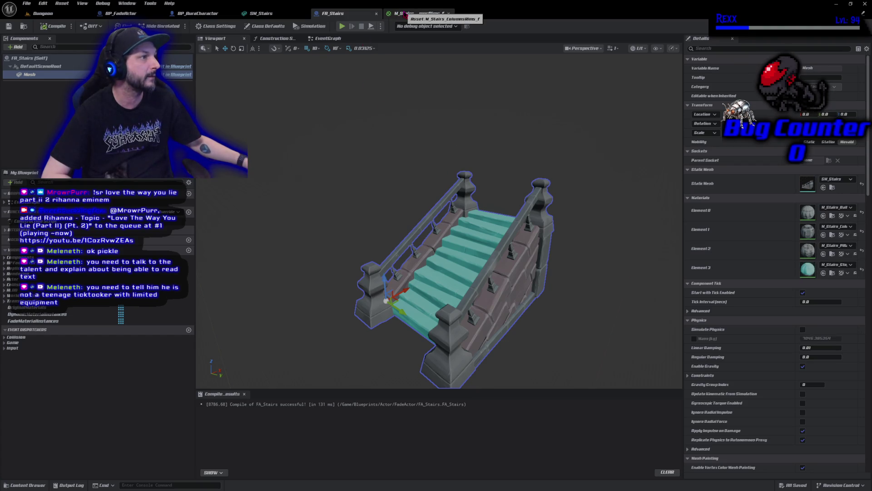
Step: Duplicate the M_Stairs_Pillars material as M_Stairs_Pillars_f
left_click(832, 254)
right_click(317, 416)
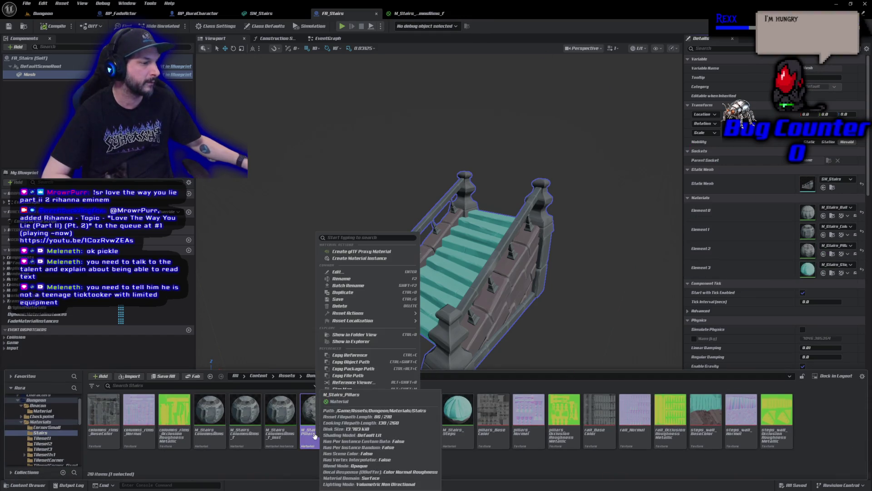
left_click(348, 293)
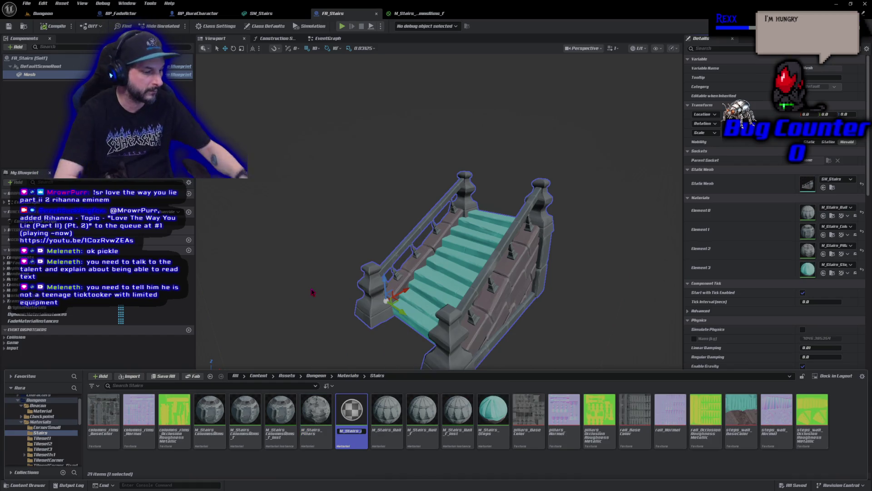
type("_f")
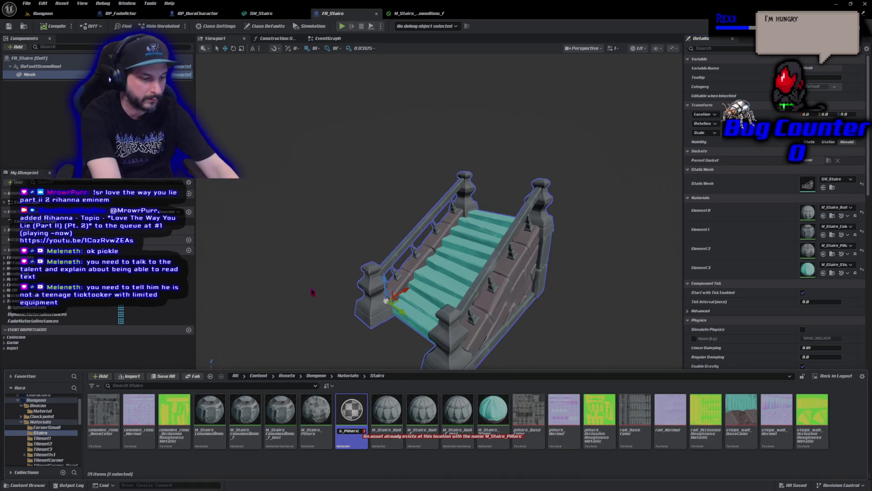
key("Return")
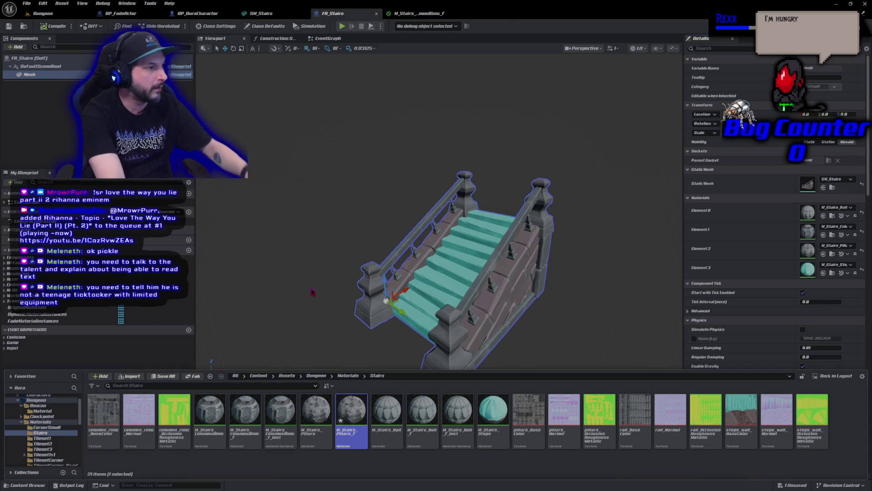
Step: Set M_Stairs_Pillars_f to Masked and wire pasted Fade and dither nodes into Opacity Mask
key("Return")
left_click(122, 300)
left_click(128, 316)
key("ctrl+v")
mouse_move(295, 216)
left_mouse_down()
mouse_move(437, 222)
mouse_move(530, 192)
left_mouse_up()
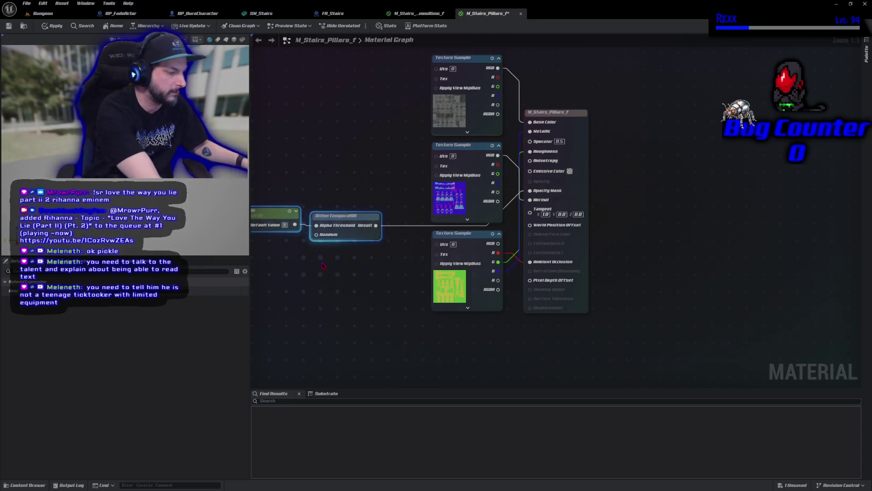
Step: Set the Fade default to 1.0, then apply, save and close M_Stairs_Pillars_f
type("1.")
key("Return")
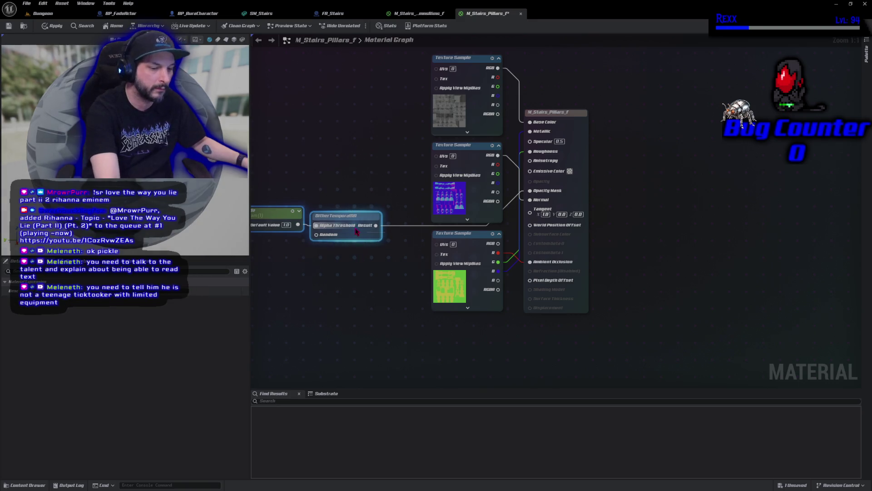
left_click(52, 25)
key("ctrl+s")
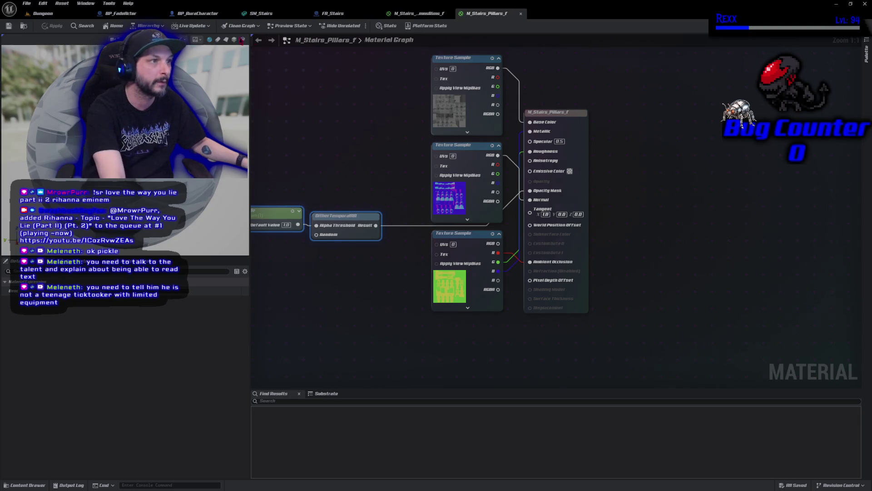
middle_click(490, 17)
Step: Create a material instance from M_Stairs_Pillars_f in the Stairs folder
left_click(27, 485)
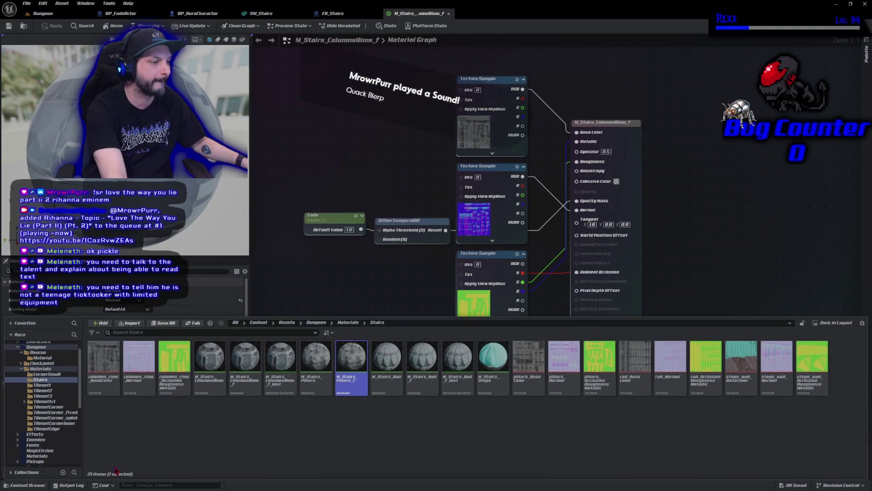
right_click(347, 389)
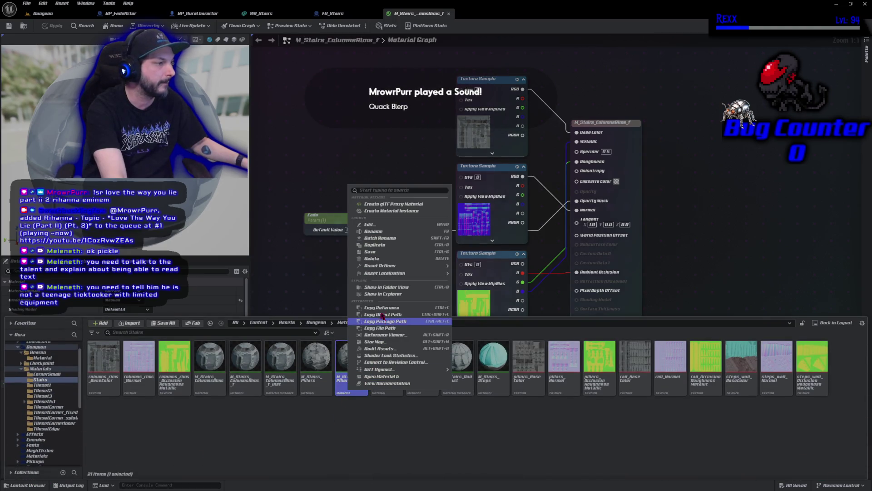
left_click(386, 211)
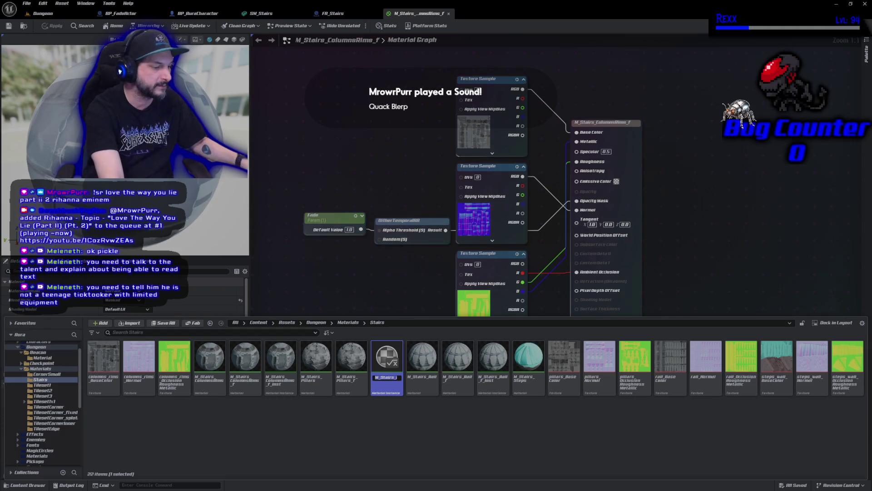
Step: Keep the name M_Stairs_Pillars_f_Inst, save it, and return to FA_Stairs
key("Return")
key("ctrl+s")
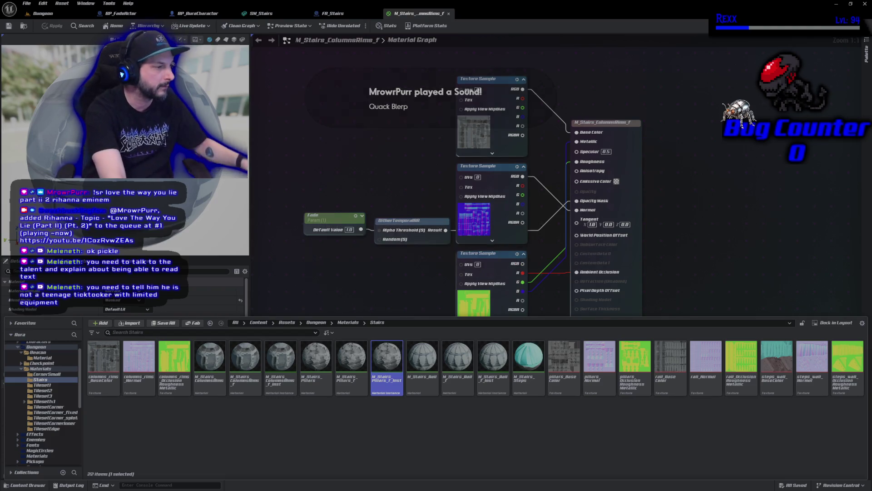
left_click(333, 13)
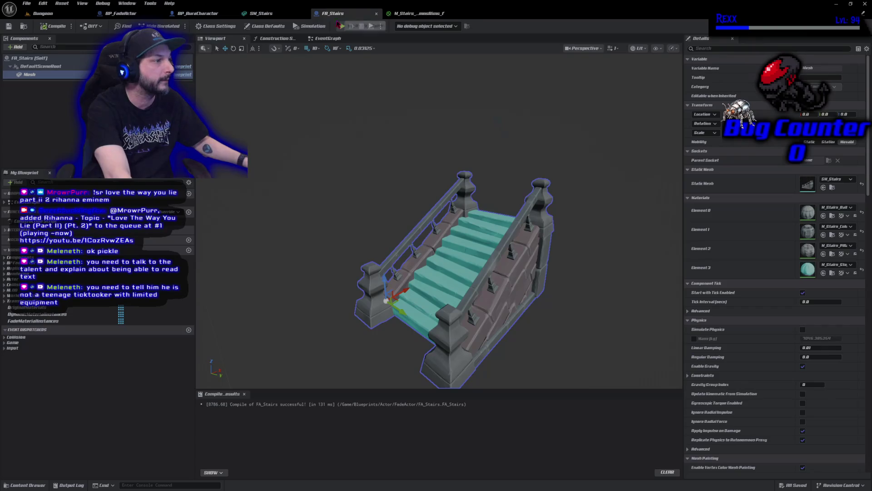
Step: Duplicate the M_Stairs_Steps material as M_Stairs_Steps_f
left_click(832, 273)
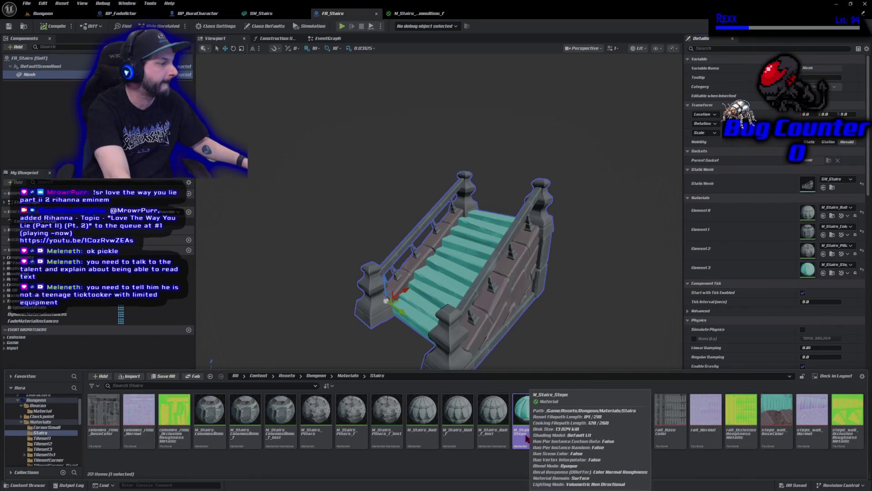
right_click(524, 435)
left_click(574, 295)
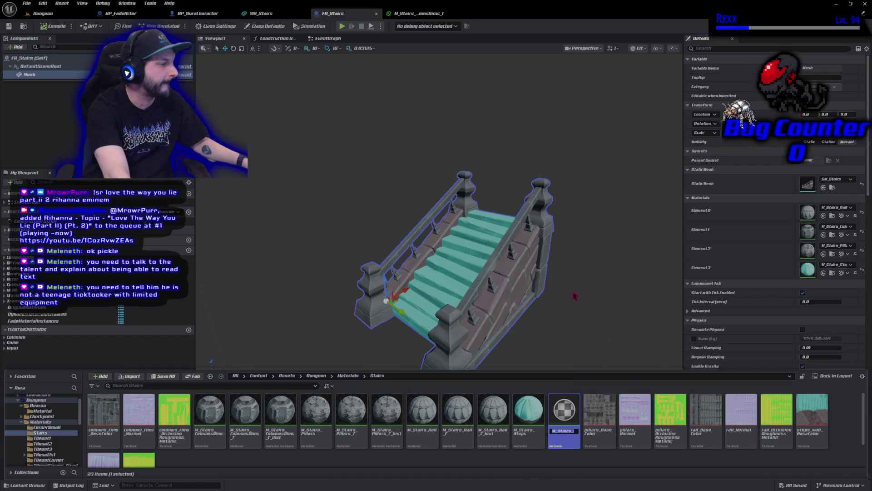
key("BackSpace")
type("_f")
key("Return")
Step: Open M_Stairs_Steps_f and paste the Fade parameter and DitherTemporalAA nodes into empty graph space
double_click(564, 411)
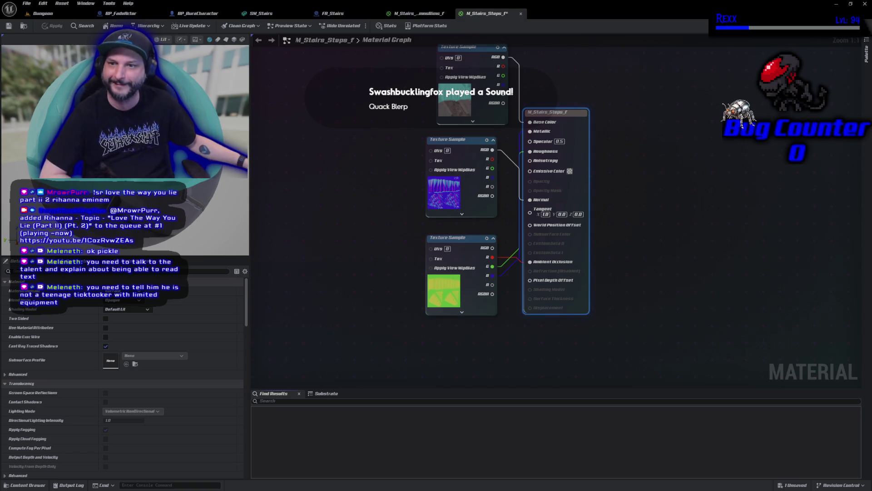
left_click_drag(381, 218, 446, 258)
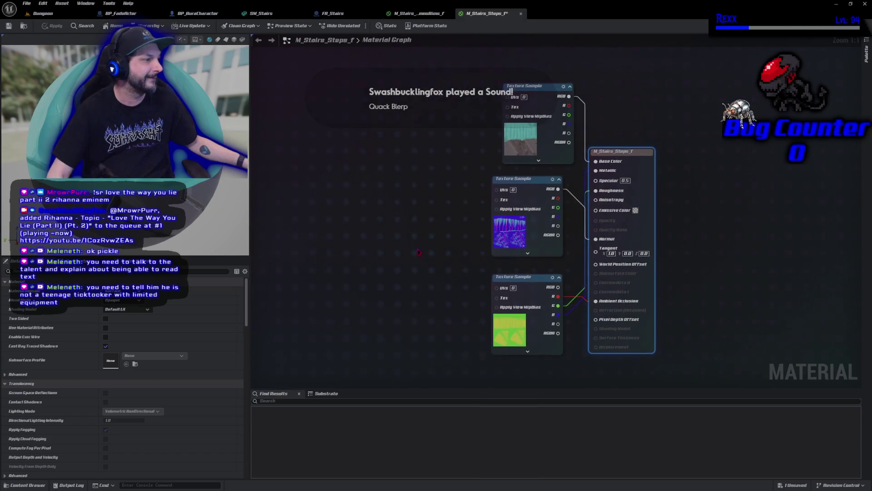
key("ctrl+v")
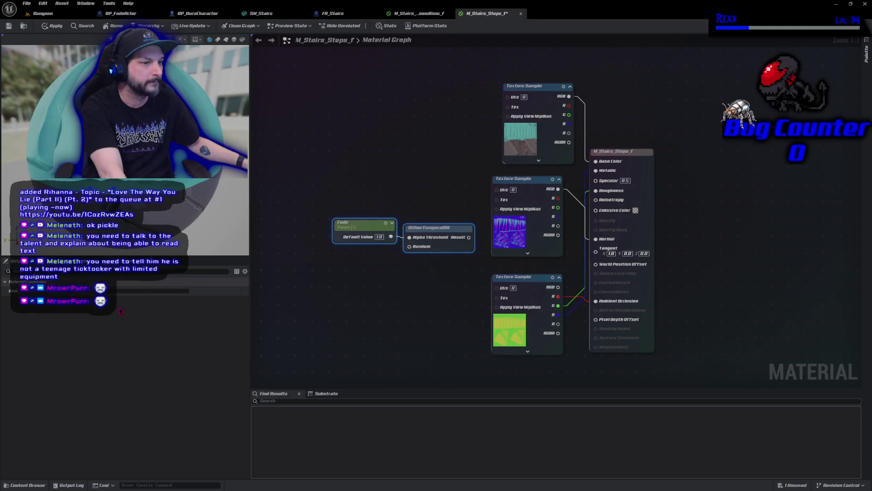
left_click(486, 263)
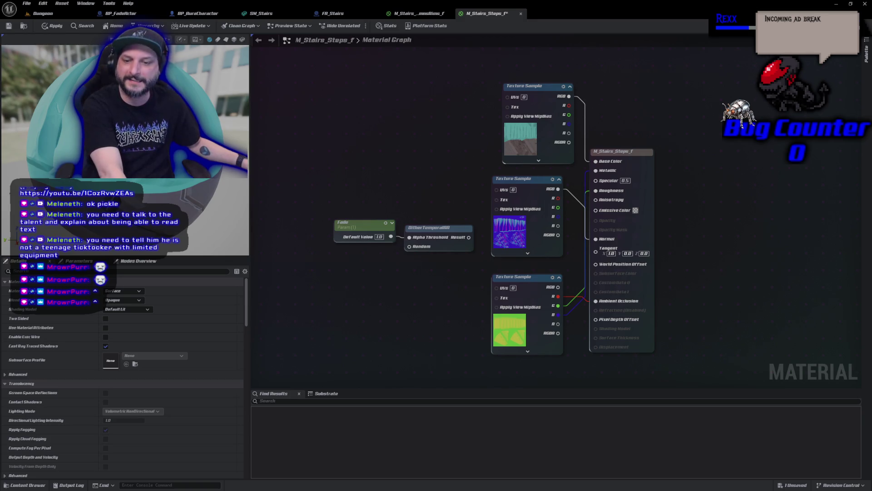
Step: Wire the dither into Opacity Mask and save, then create and save M_Stairs_Steps_f_Inst
left_click_drag(468, 237, 595, 230)
key("ctrl+s")
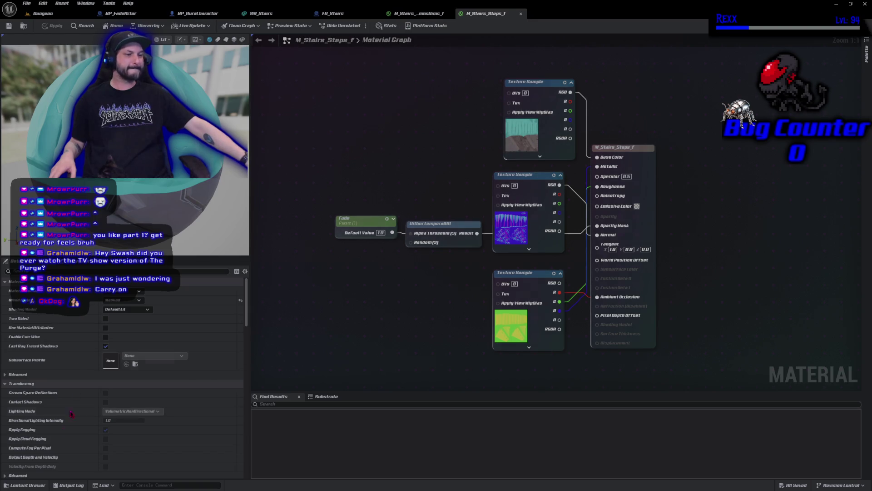
left_click(25, 485)
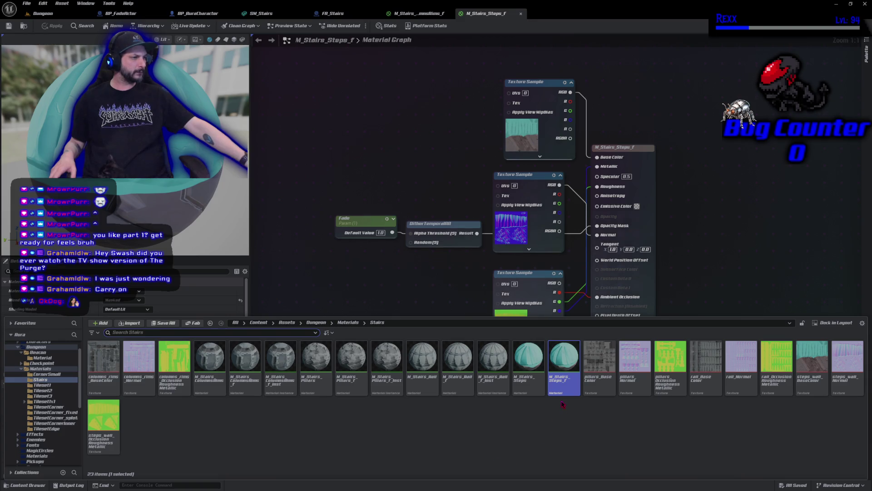
right_click(564, 380)
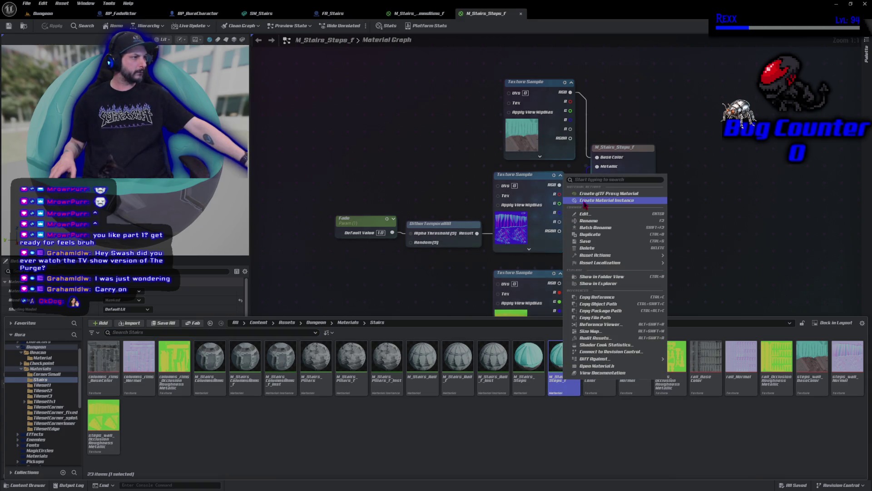
left_click(606, 201)
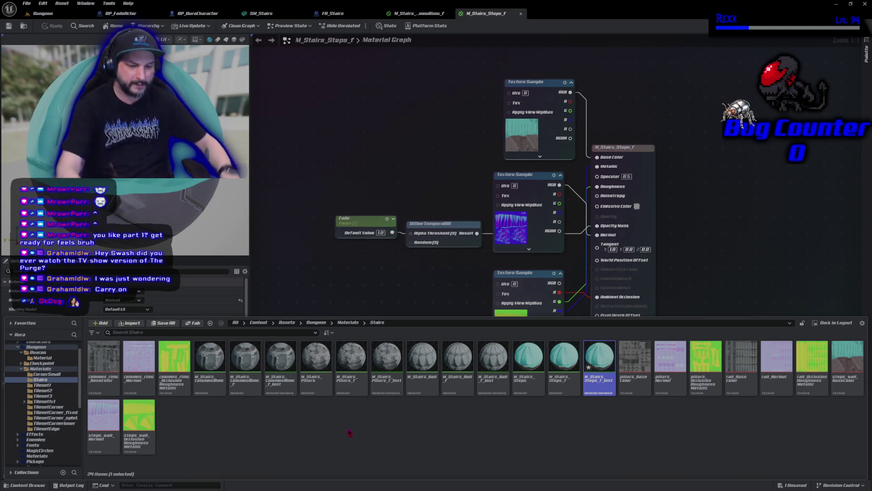
key("ctrl+s")
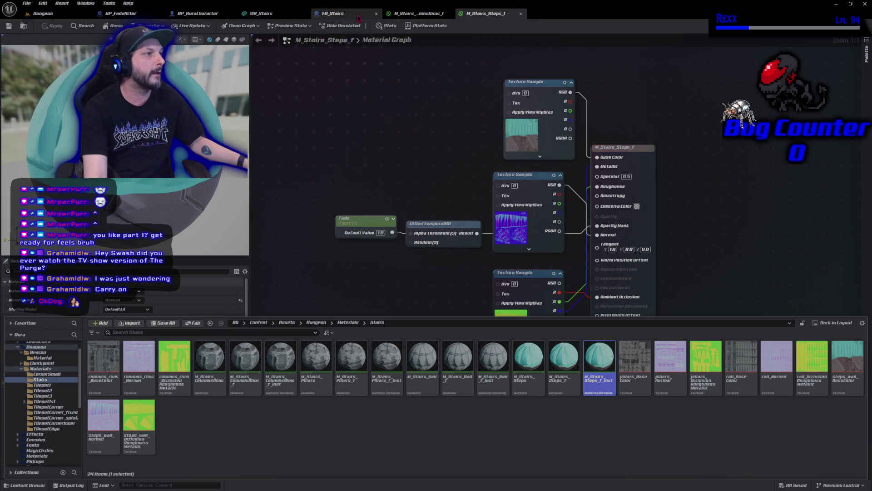
Step: Grow FA_Stairs' FadeMaterialInstances array to four entries
left_click(333, 13)
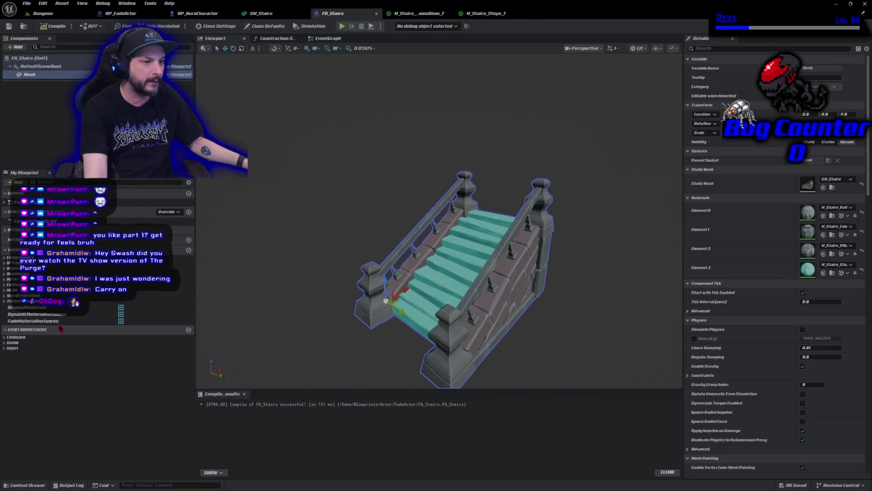
left_click(33, 320)
left_click(848, 178)
left_click(849, 178)
left_click(849, 178)
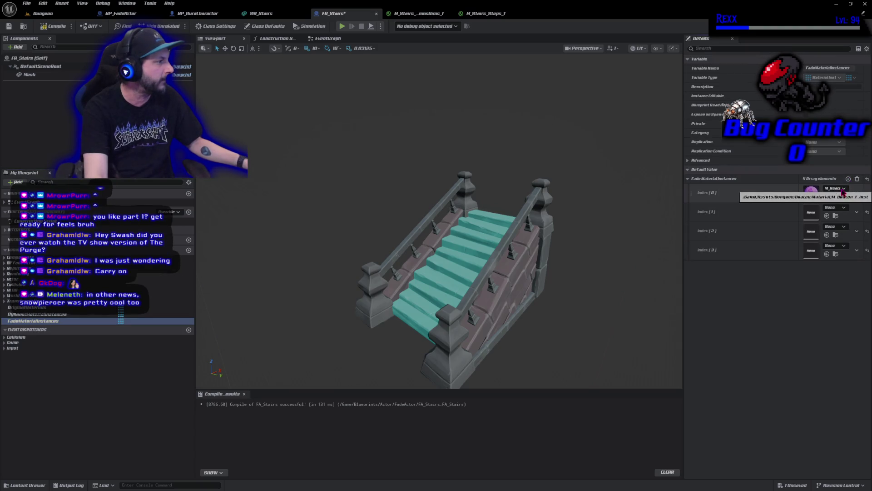
Step: Assign M_Stairs_Pillars_f_Inst and M_Stairs_ColumnsRims_f_Inst to the first two array entries
left_click(843, 189)
left_click(842, 191)
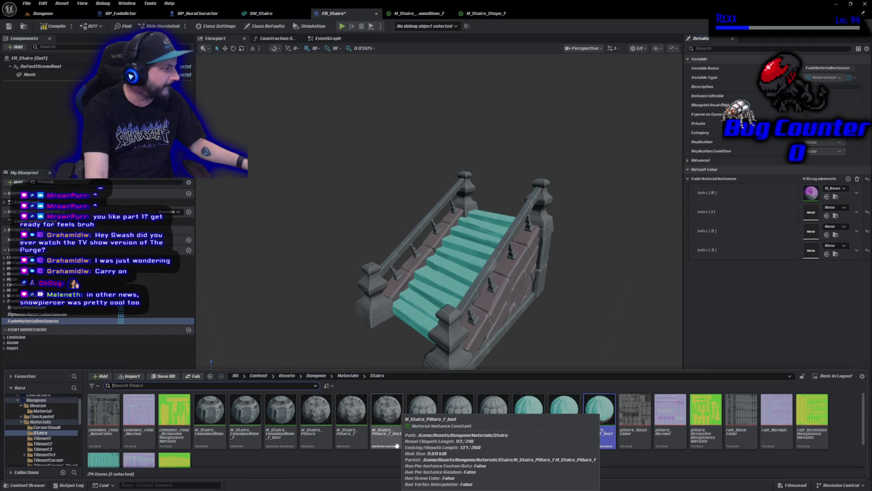
left_click(397, 445)
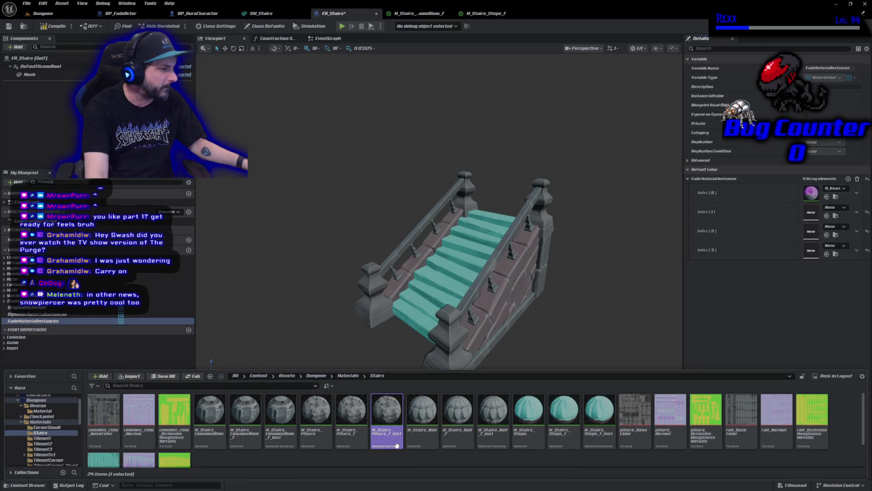
left_click(827, 198)
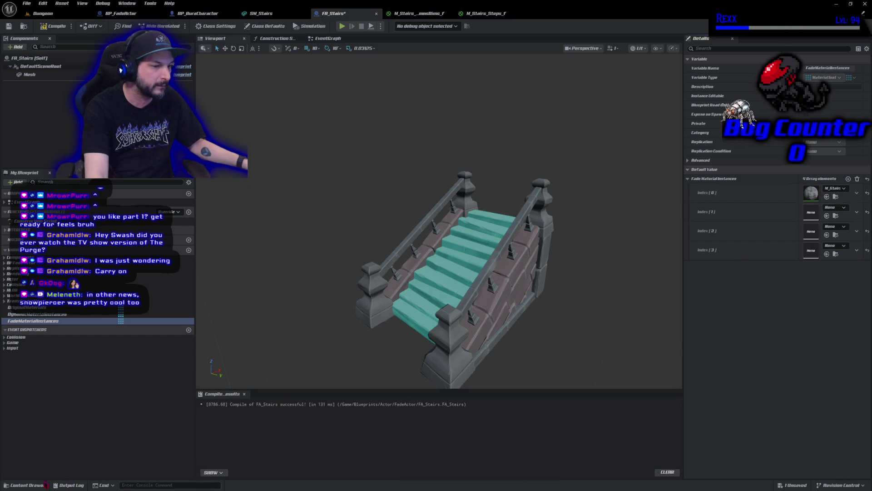
left_click(47, 486)
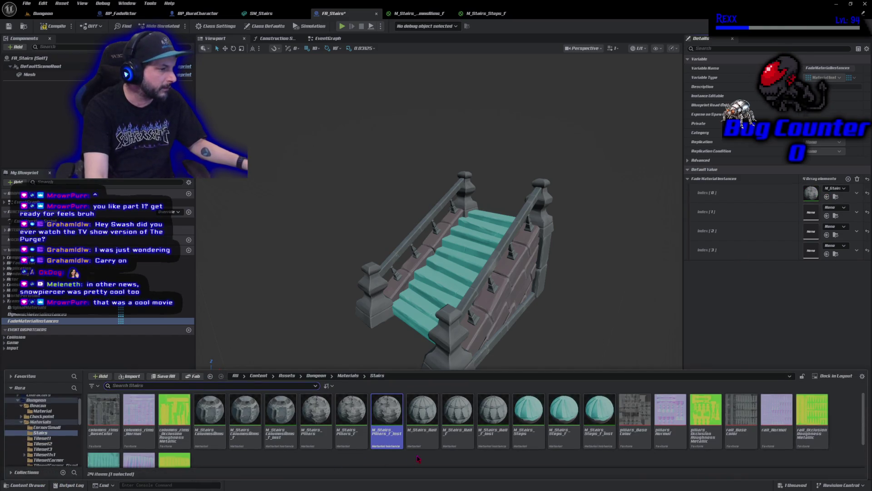
left_click(280, 416)
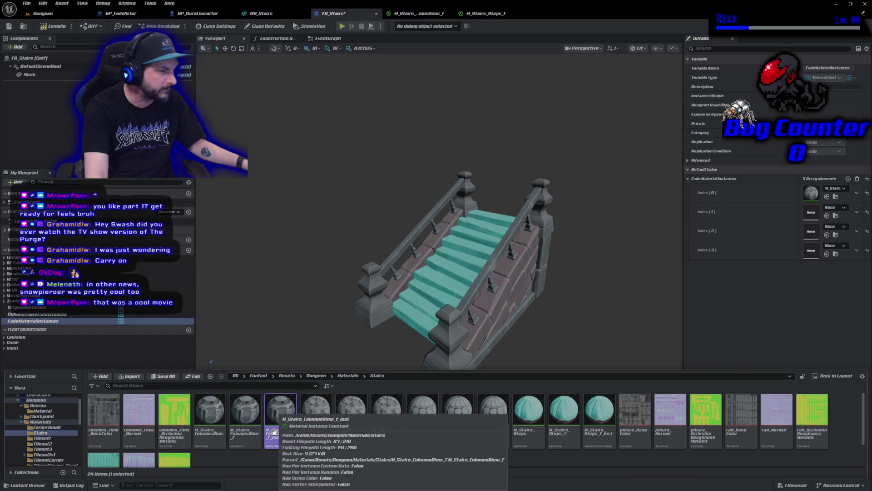
left_click(827, 216)
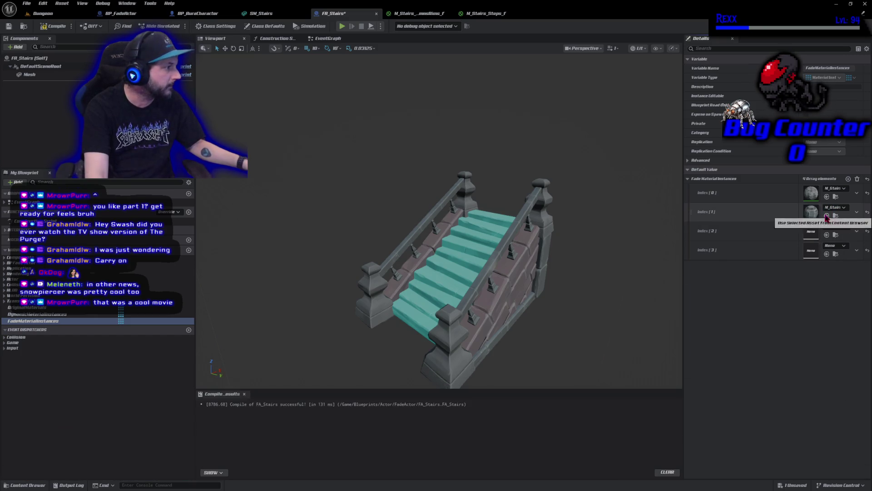
left_click(28, 485)
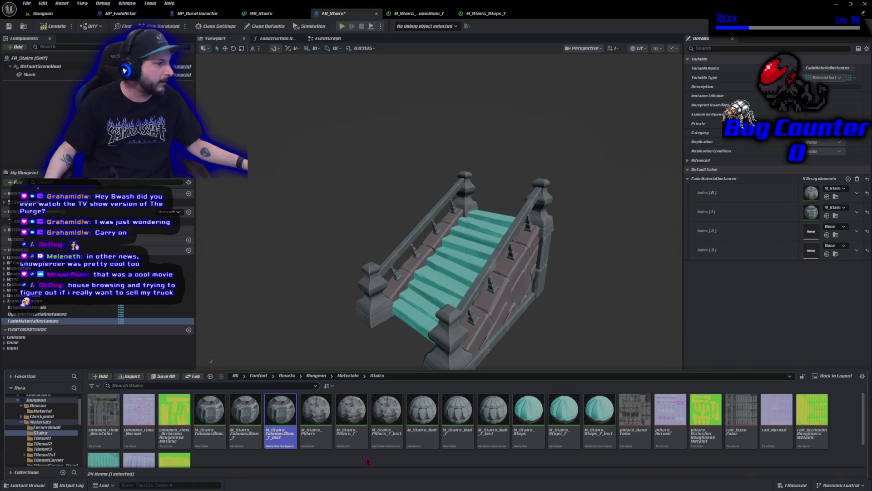
Step: Close both stairs material editors and open SM_Stairs to check its material slots
middle_click(413, 13)
middle_click(413, 13)
left_click(280, 15)
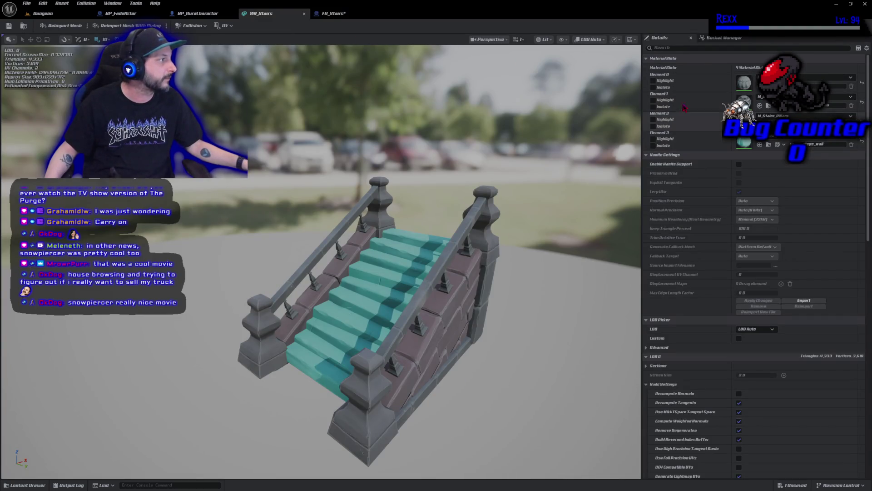
Step: Assign the rail fade instance and the pillars fade instance to the next array entries
left_click(354, 17)
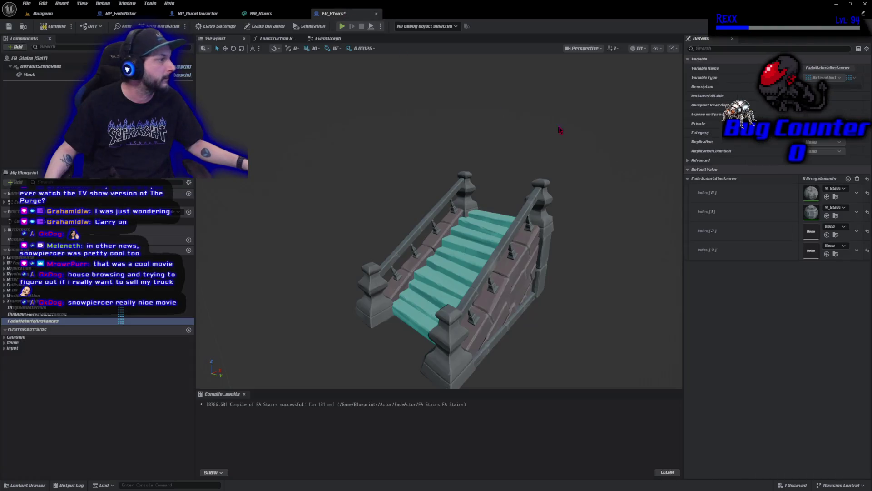
left_click(835, 189)
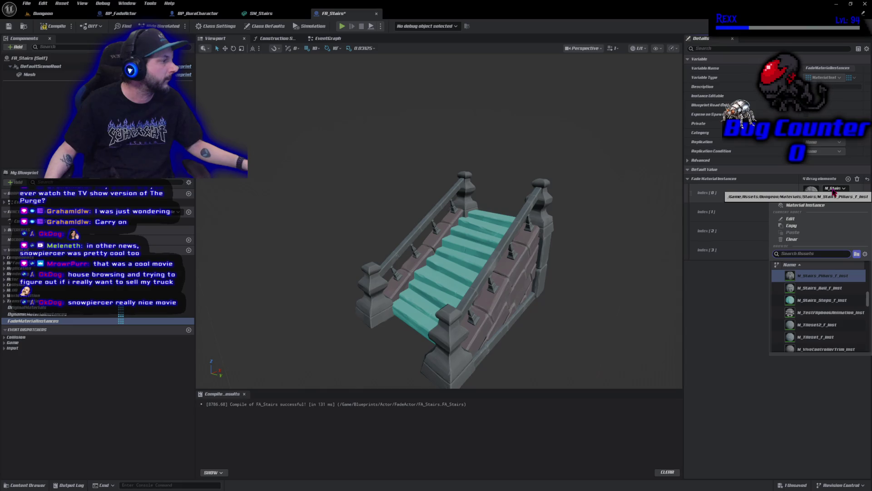
type("fa")
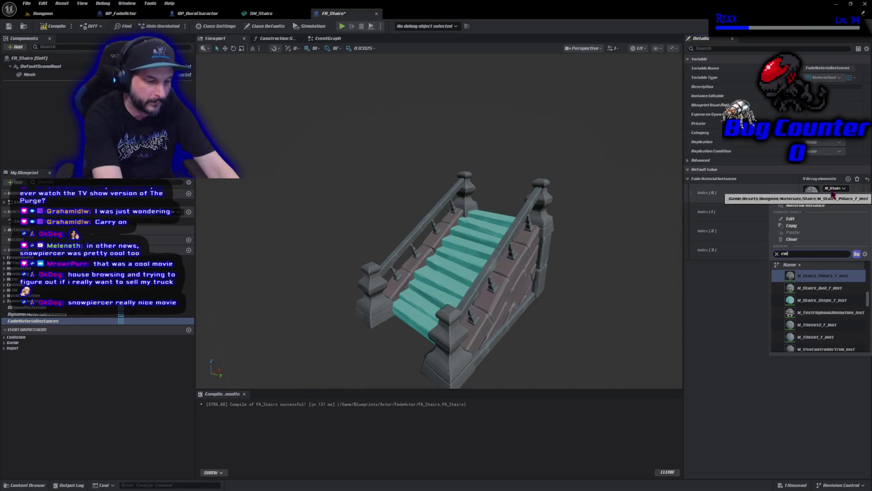
type("il")
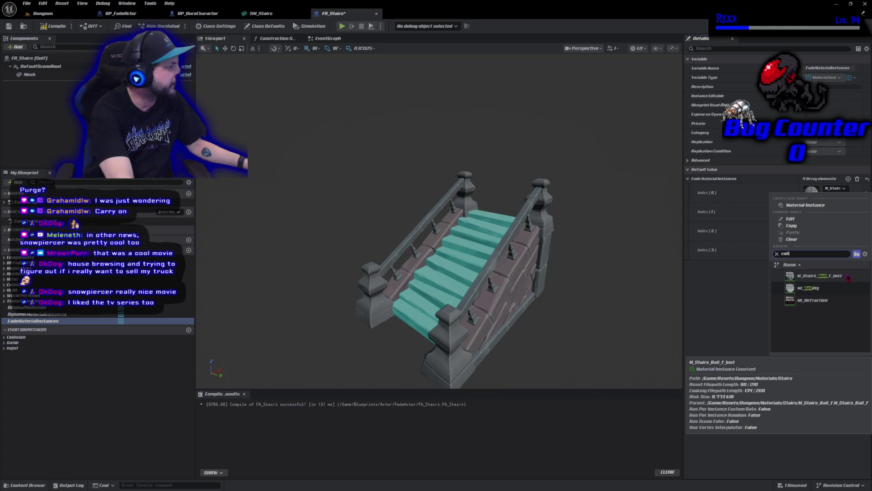
left_click(847, 278)
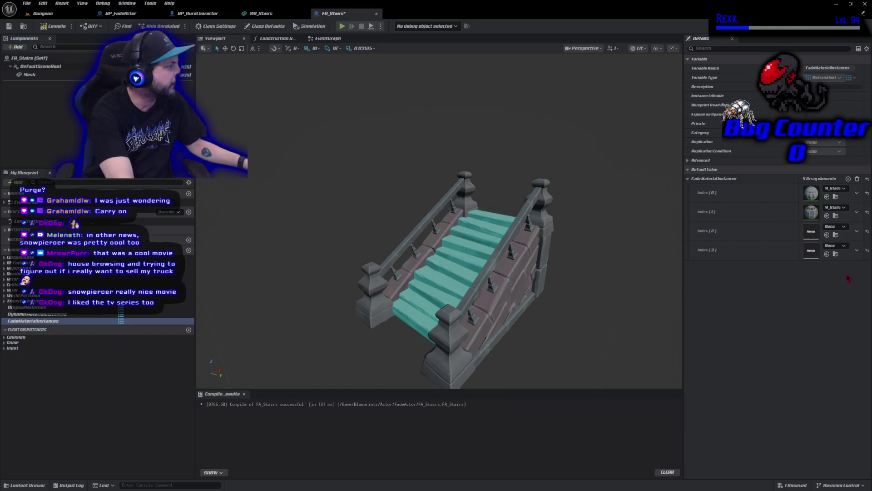
left_click(834, 227)
type("m")
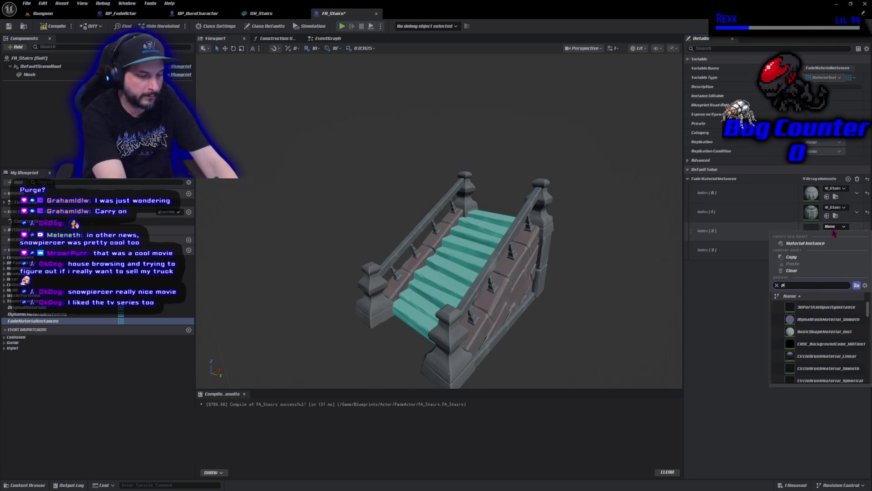
type("lar")
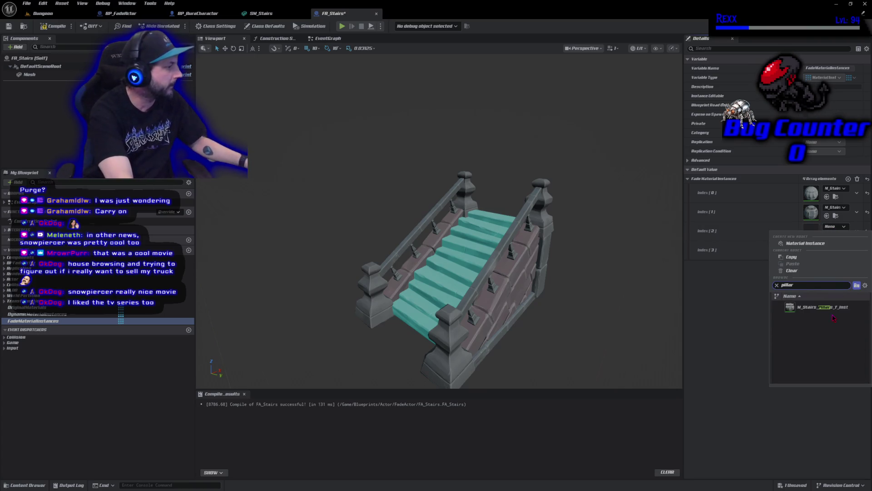
left_click(822, 307)
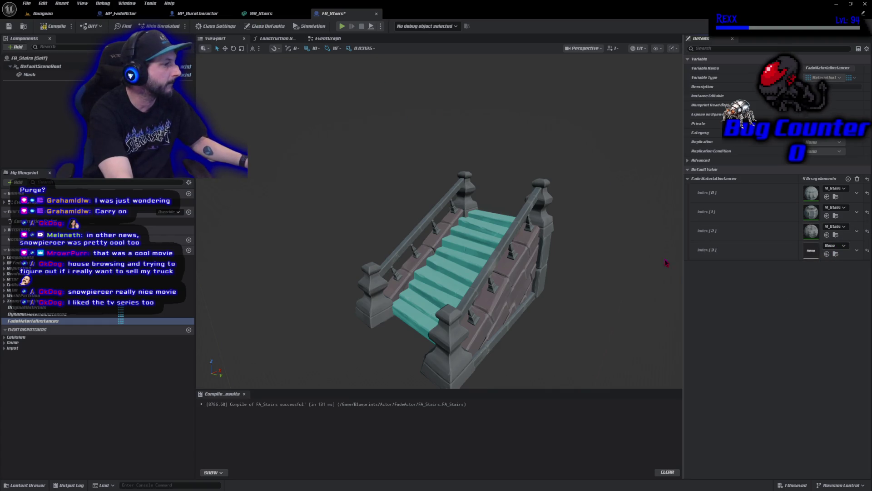
Step: Put M_Stairs_Steps_f_Inst in the fourth entry, then compile and save FA_Stairs
left_click(261, 14)
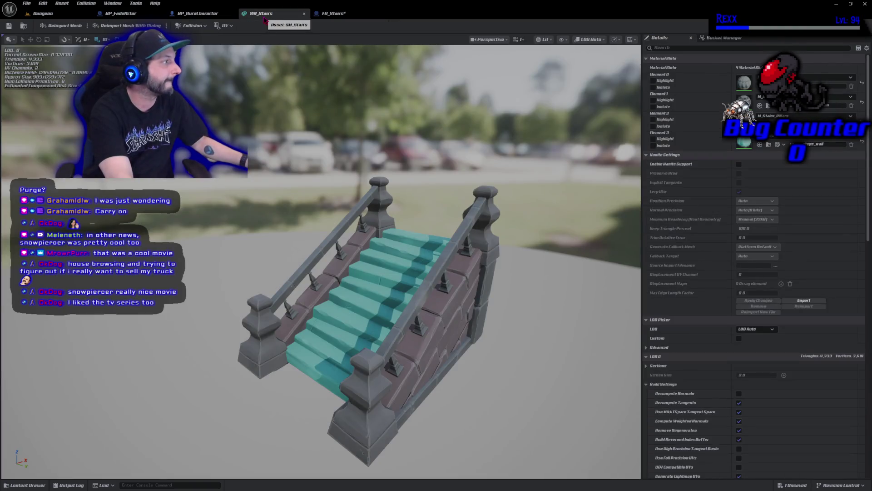
left_click(336, 13)
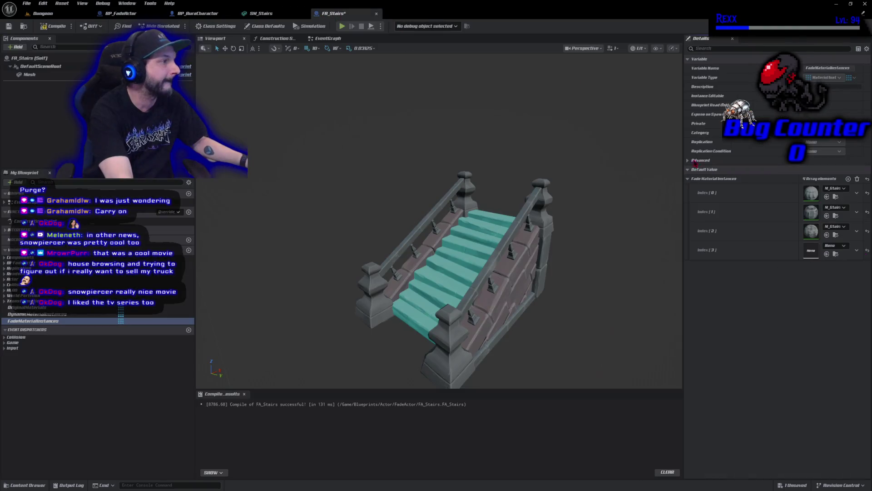
left_click(835, 245)
type("steps")
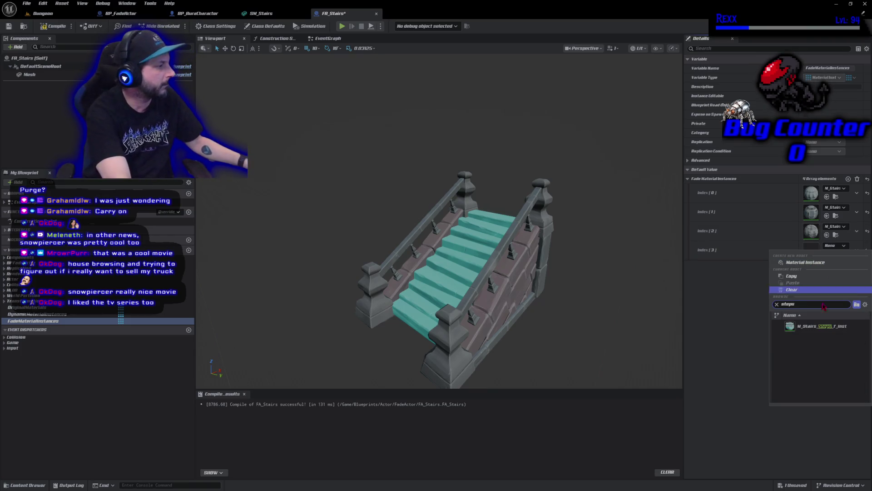
left_click(822, 326)
left_click(54, 26)
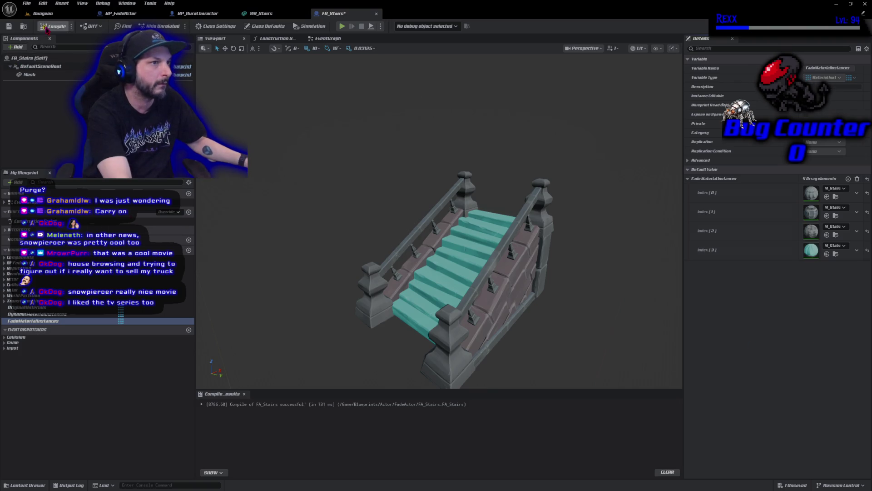
key("ctrl+s")
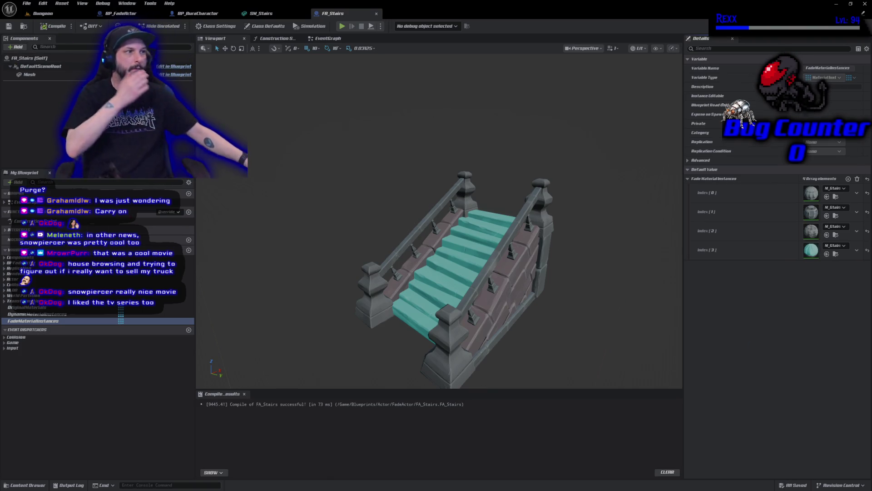
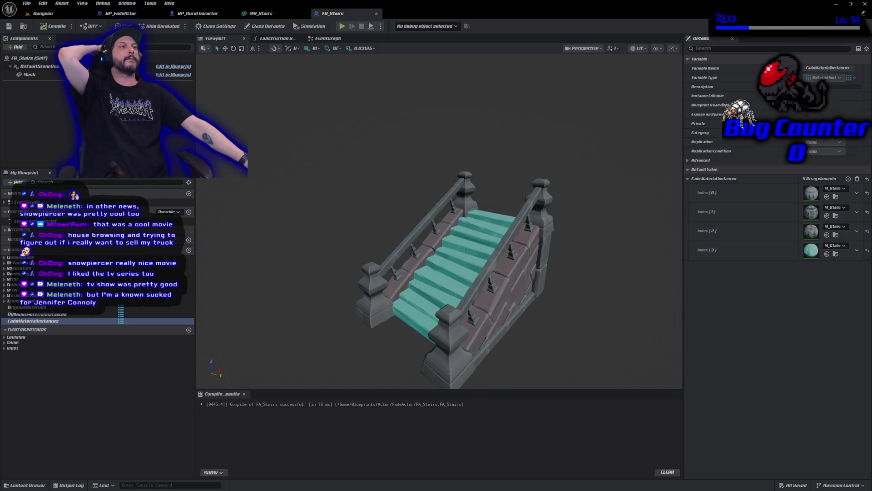
Step: In the Dungeon level, search for a replacement actor for SM_Stairs using Replace Selected Actors with
left_click(43, 13)
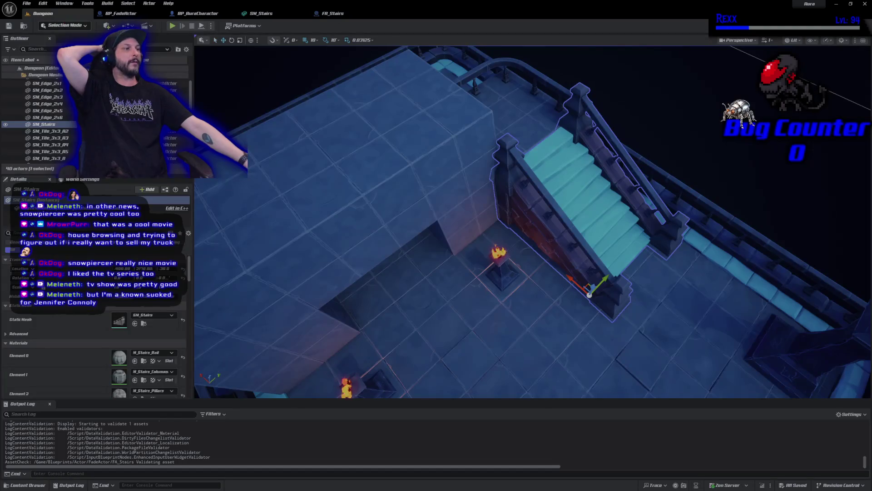
right_click(580, 211)
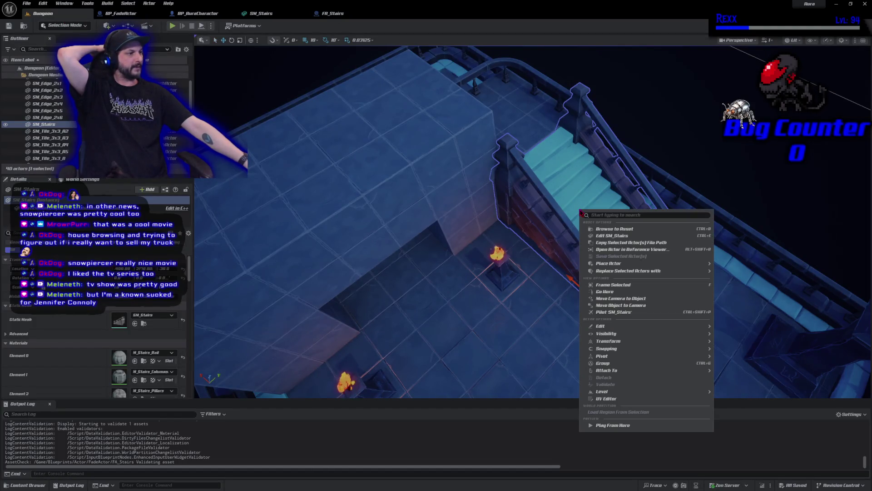
mouse_move(645, 271)
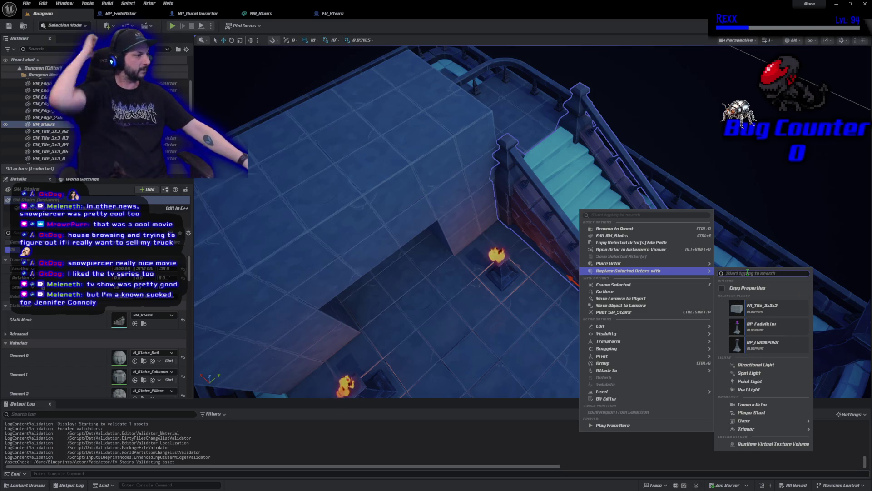
type("B")
type("stairs")
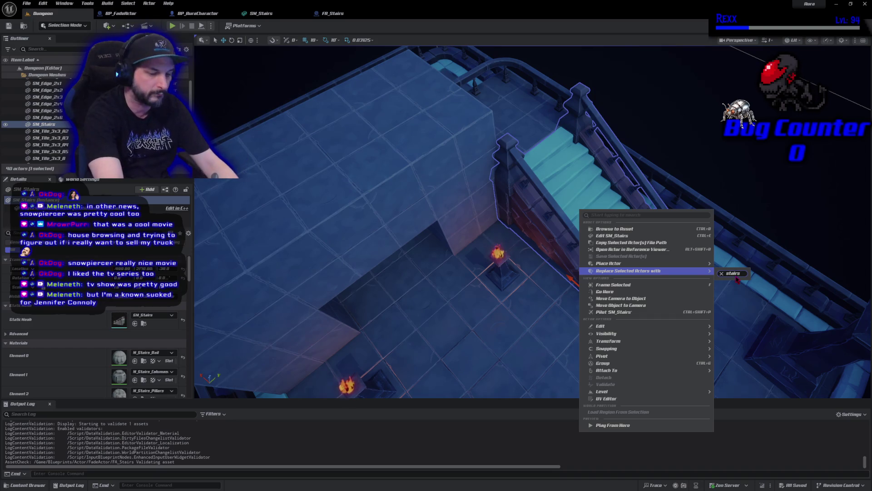
type("A_")
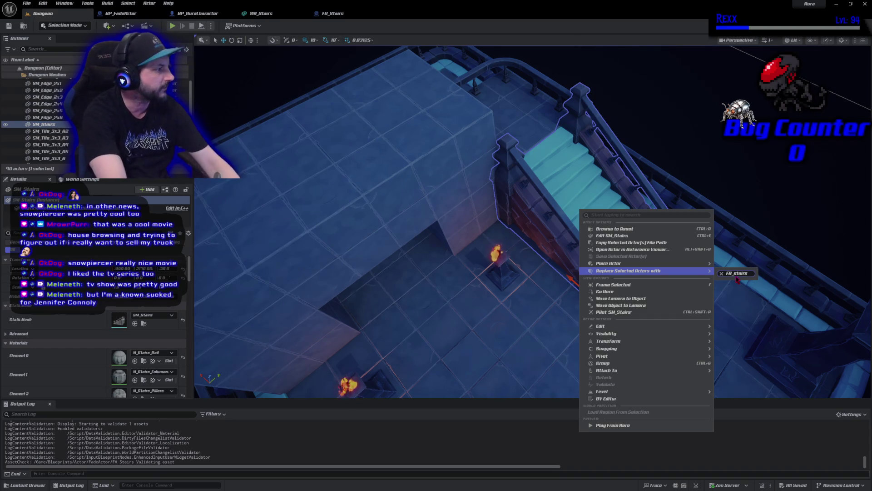
key("BackSpace")
key("BackSpace")
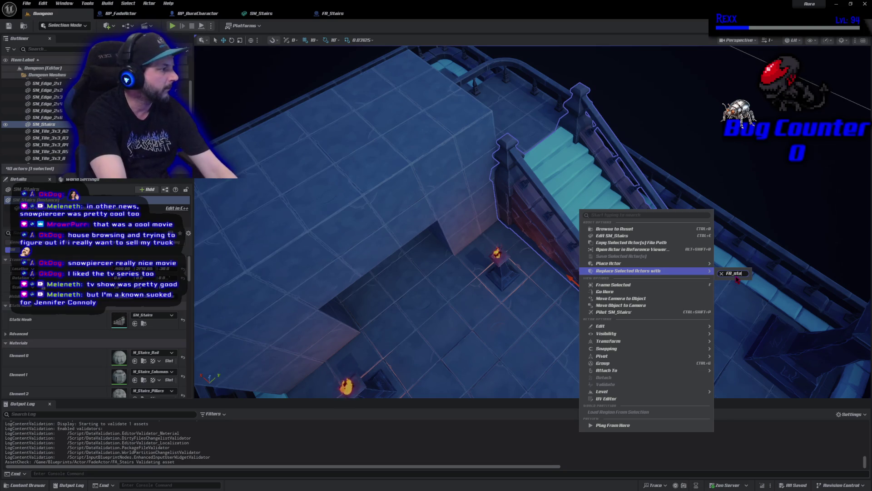
key("BackSpace")
key("BackSpace")
key("BackSpace")
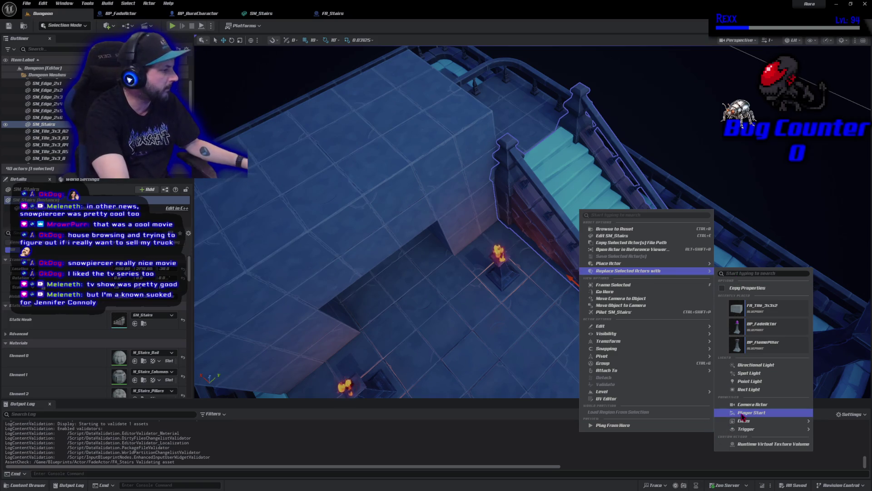
Step: Cancel the replacement and delete the SM_Stairs actor from the level
mouse_move(750, 422)
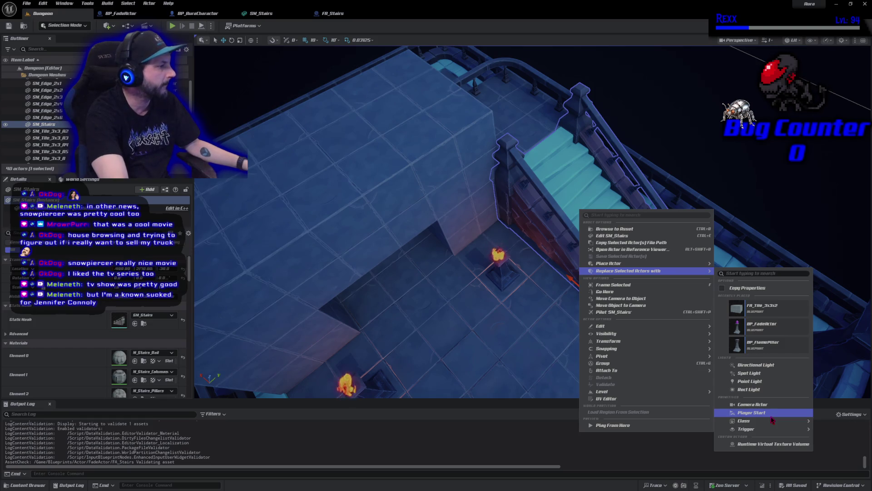
key("Escape")
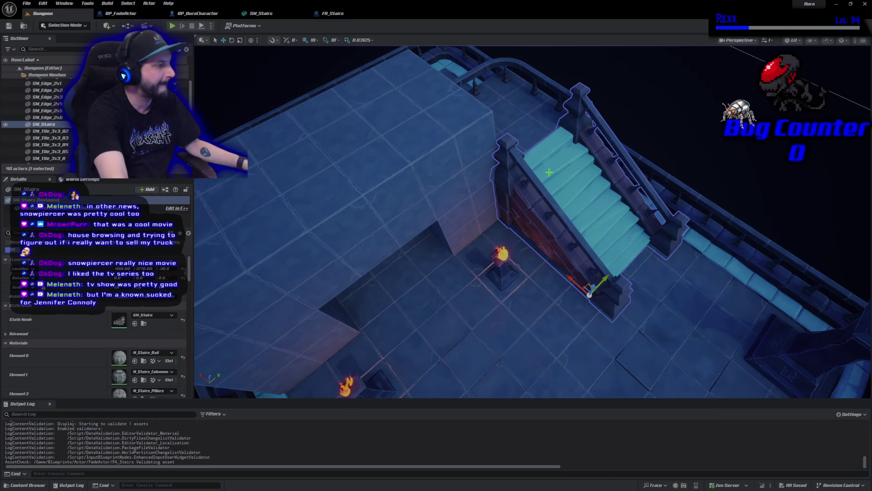
key("Delete")
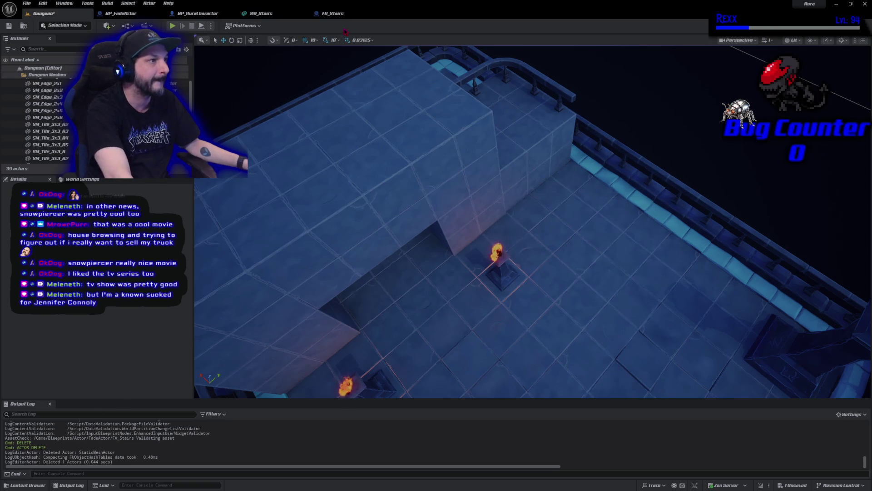
Step: Locate FA_Stairs in the Content Drawer, drop it beside the Dungeon landing, and focus it
left_click(339, 15)
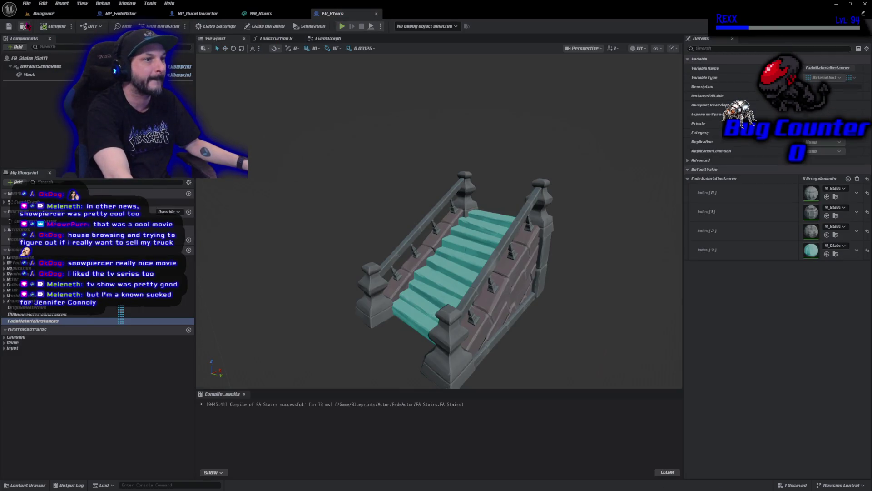
left_click(25, 26)
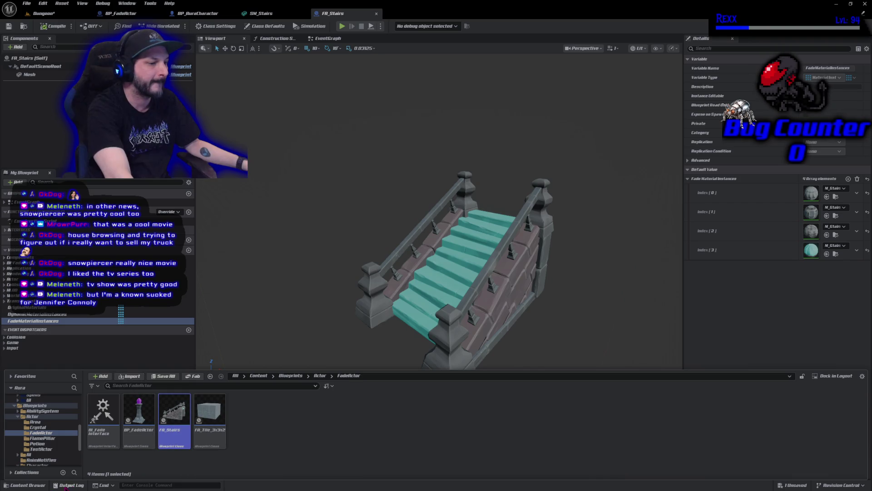
left_click(62, 16)
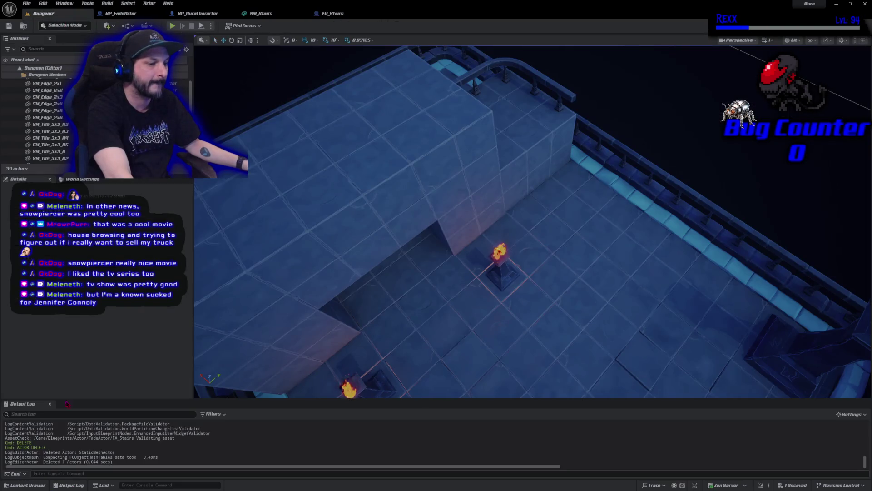
left_click(27, 485)
mouse_move(176, 349)
left_mouse_down()
mouse_move(477, 257)
mouse_move(575, 257)
mouse_move(609, 296)
mouse_move(599, 275)
mouse_move(509, 263)
mouse_move(636, 149)
mouse_move(649, 178)
left_mouse_up()
key("f")
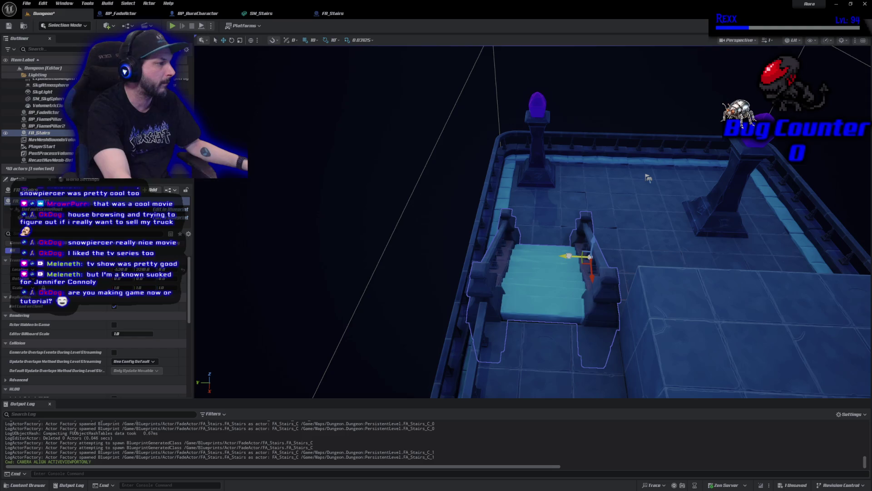
Step: Set the FA_Stairs Location Y to 2860
mouse_move(649, 178)
left_mouse_down()
mouse_move(643, 121)
mouse_move(667, 85)
left_mouse_up()
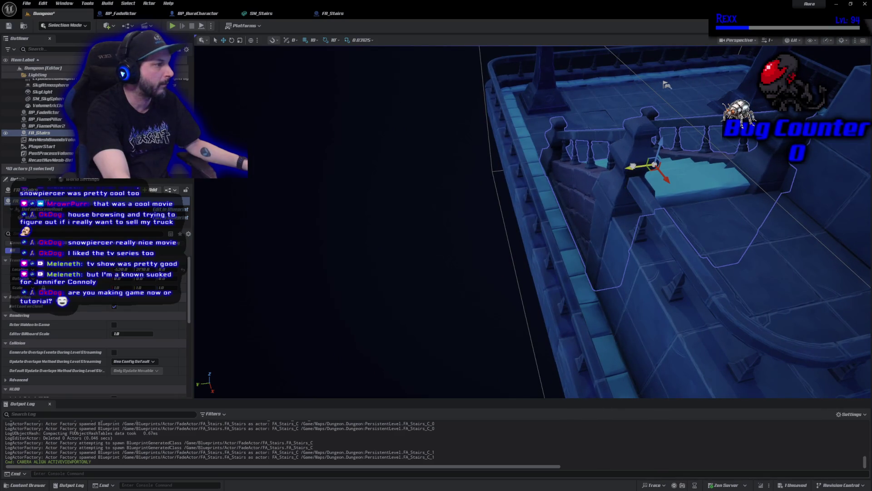
type("2860")
key("Return")
left_click_drag(667, 85, 554, 143)
Step: Lower FA_Stairs to Z -20, check the landing alignment, and start a Play-in-Editor test
left_click_drag(637, 209, 637, 209)
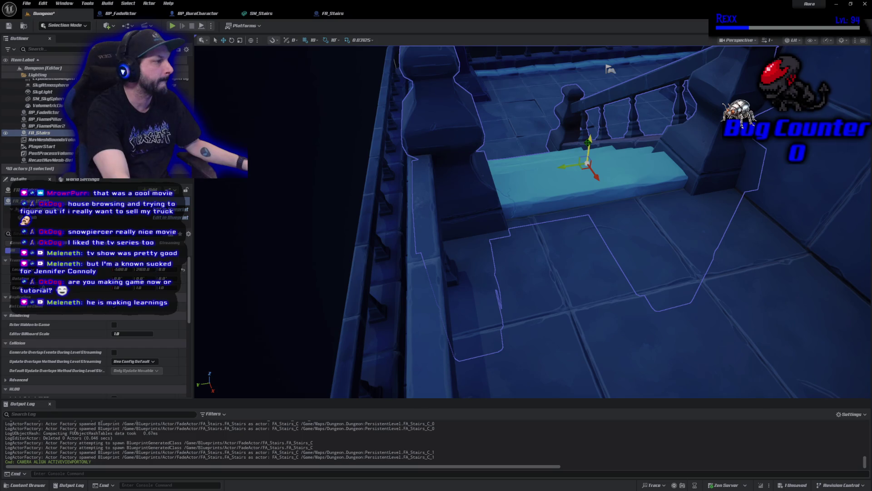
left_click_drag(588, 142, 586, 149)
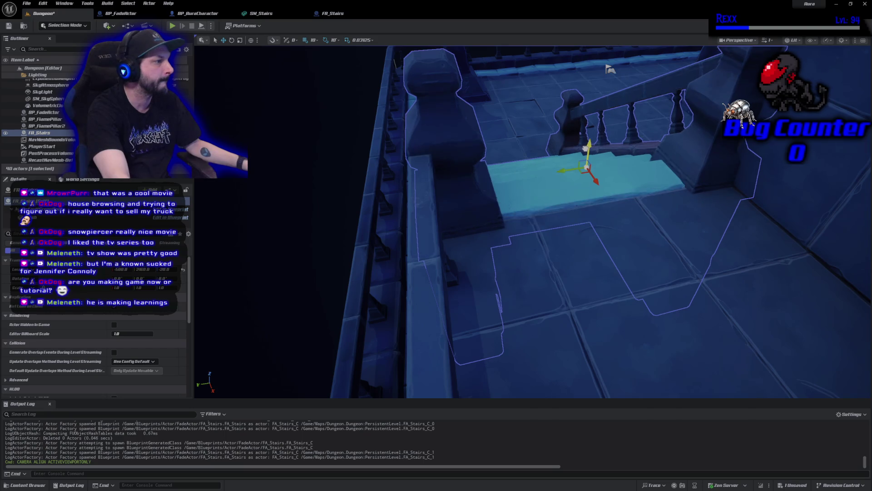
left_click_drag(610, 69, 610, 69)
left_click_drag(596, 224, 596, 224)
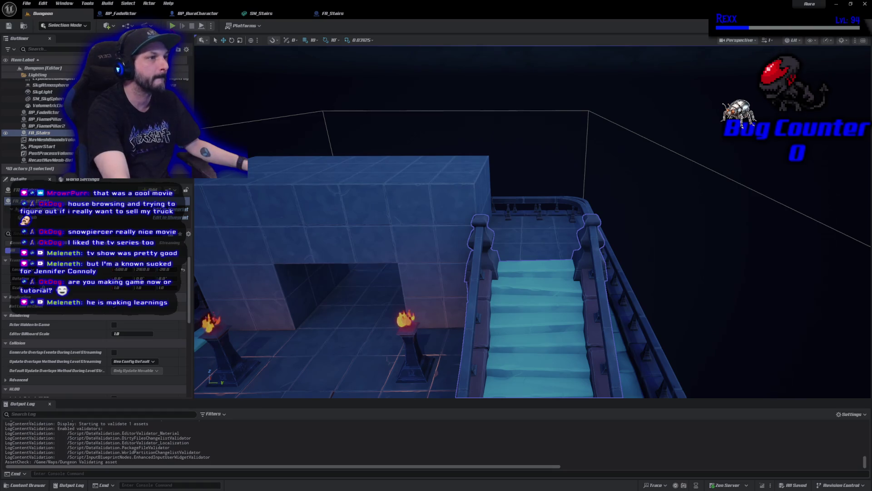
key("alt+p")
left_click(612, 104)
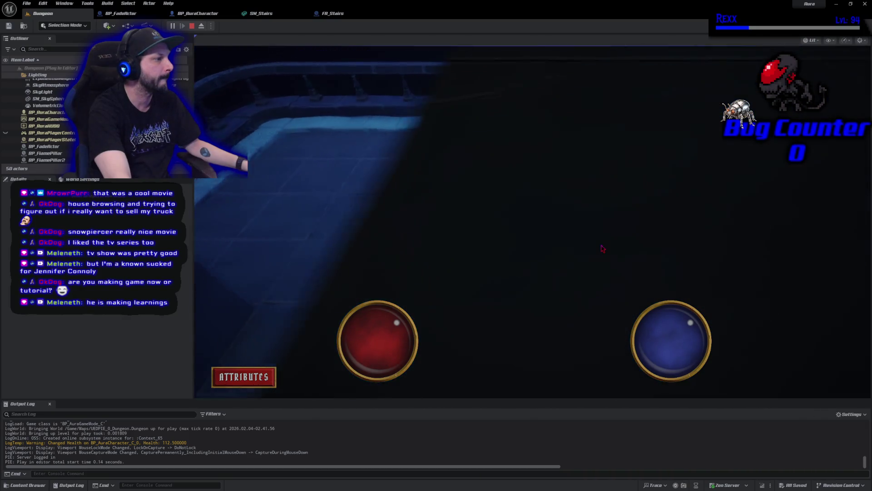
left_click(603, 249)
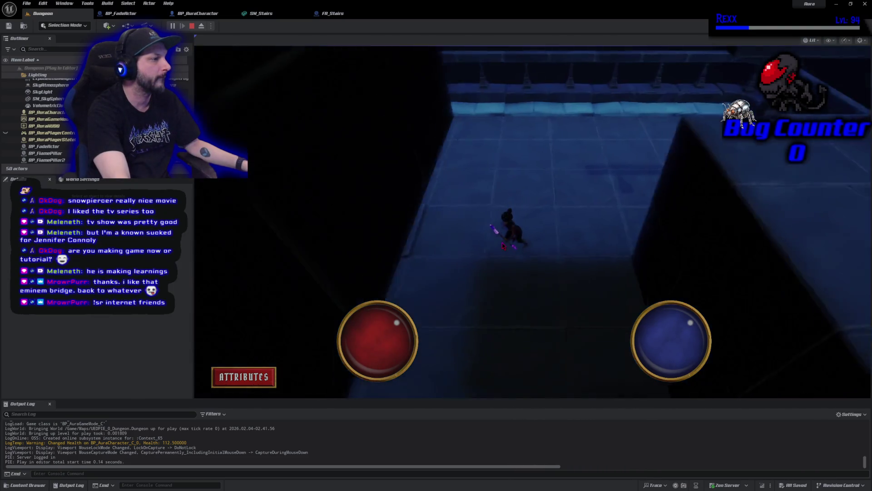
key("Escape")
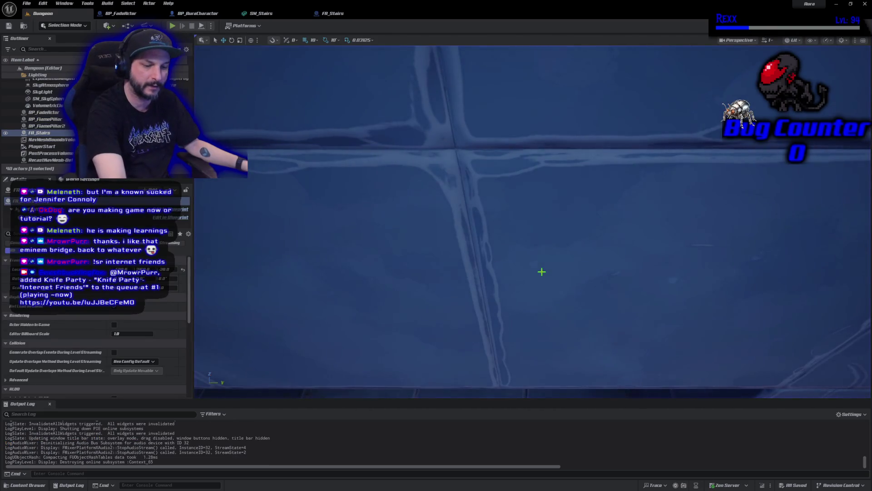
Step: Select the SM_Corner_railing mesh beside FA_Stairs and frame it in the viewport
key("f")
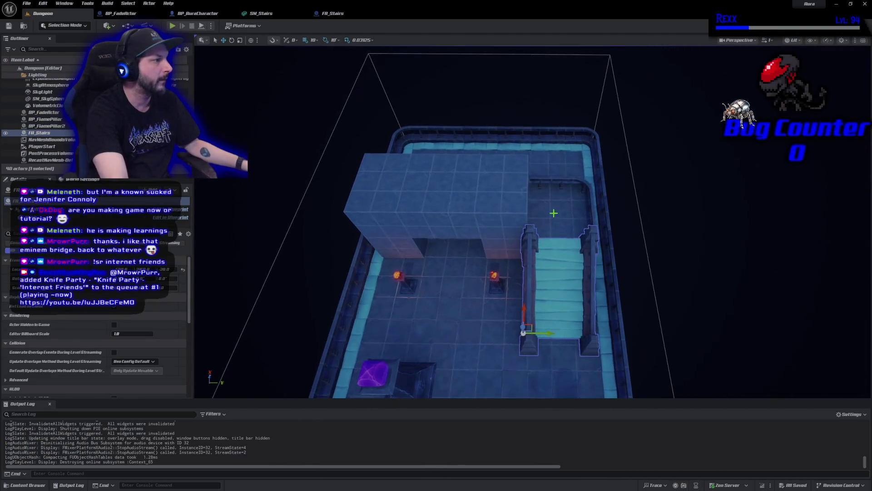
left_click(565, 179)
key("f")
mouse_move(438, 318)
left_mouse_down()
mouse_move(437, 356)
mouse_move(423, 306)
mouse_move(438, 243)
mouse_move(459, 307)
left_mouse_up()
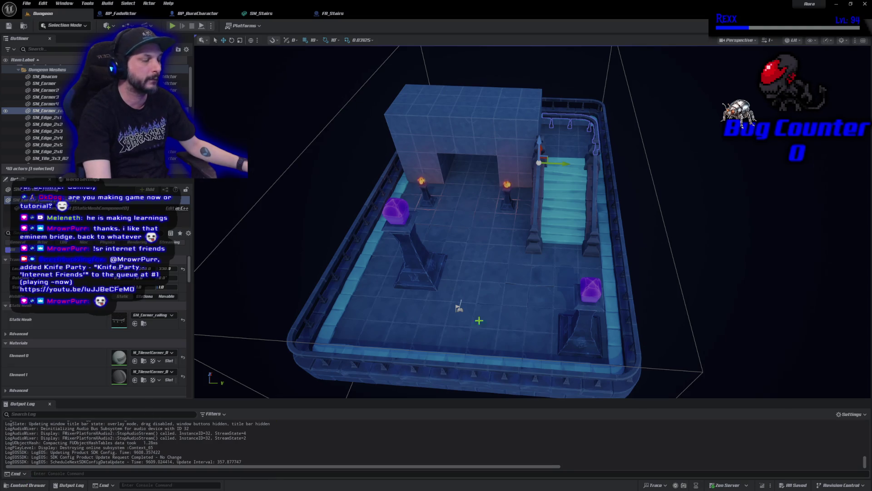
scroll(546, 212, "up", 6)
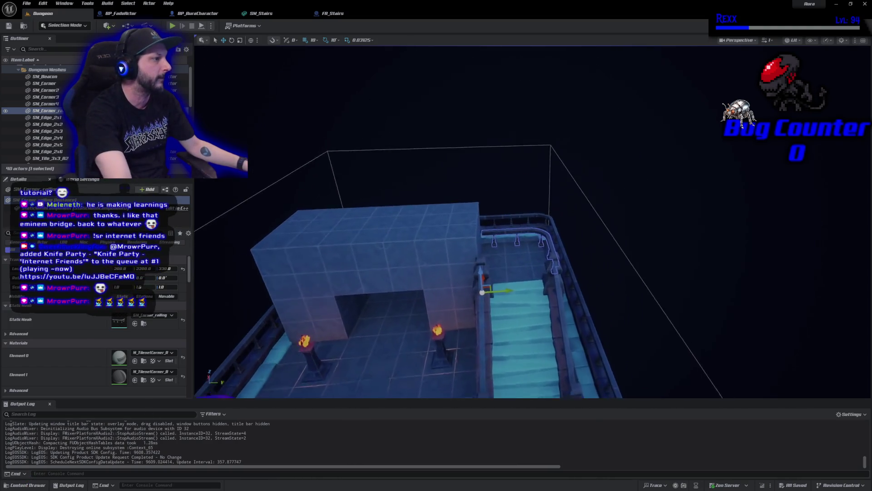
scroll(532, 223, "down", 6)
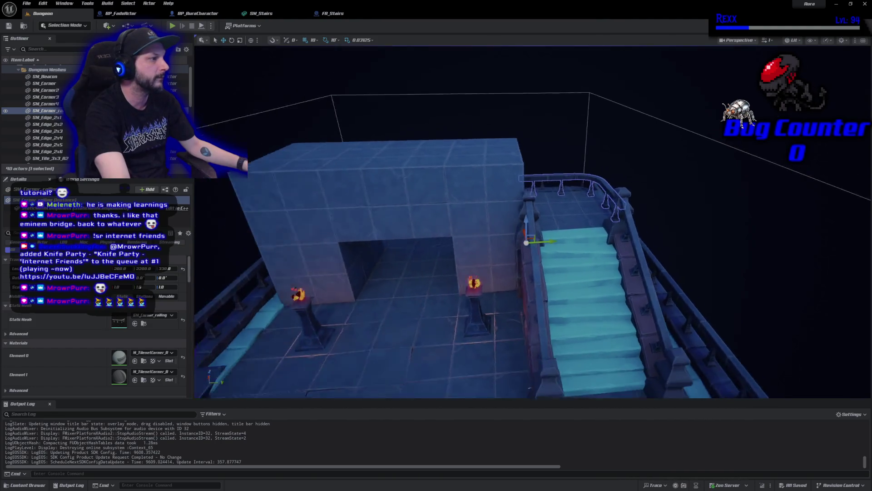
scroll(532, 222, "up", 8)
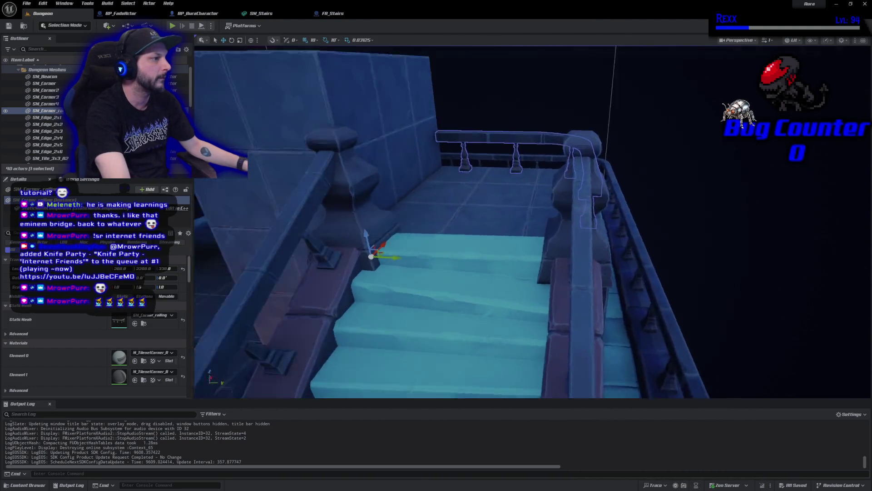
left_click_drag(531, 223, 468, 218)
mouse_move(425, 169)
left_mouse_down()
mouse_move(657, 68)
mouse_move(686, 114)
left_mouse_up()
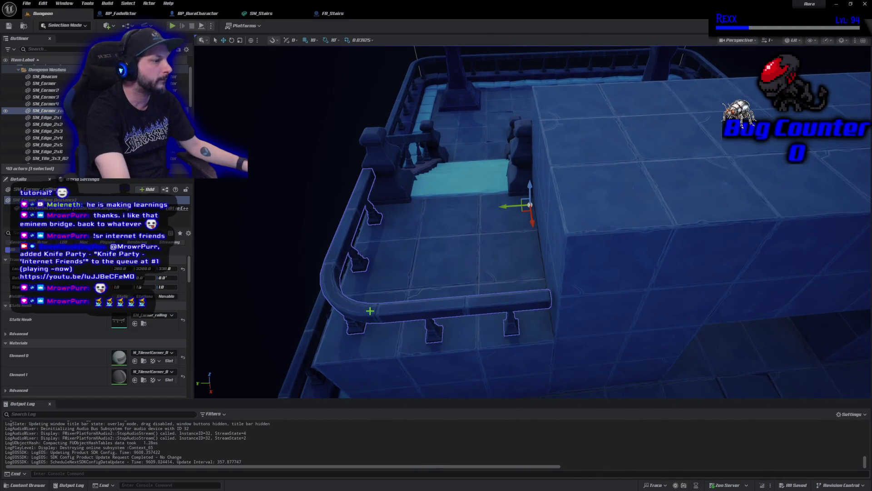
mouse_move(514, 205)
left_mouse_down()
mouse_move(409, 208)
mouse_move(396, 252)
left_mouse_up()
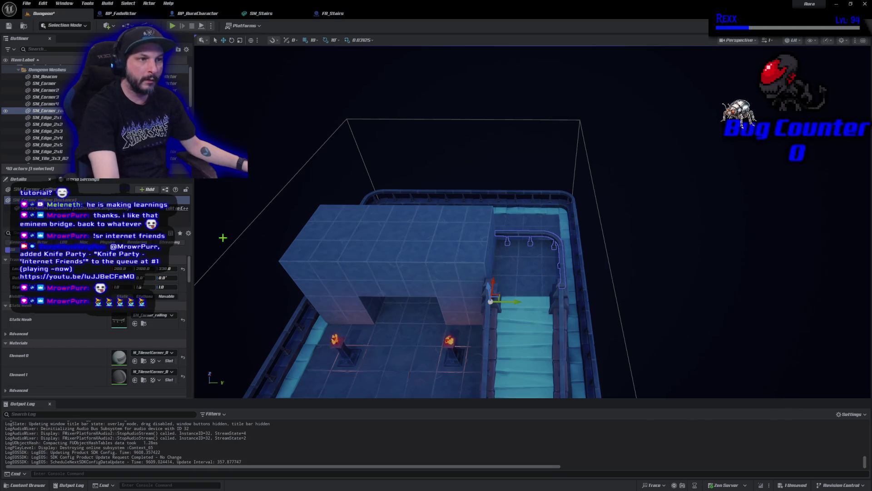
key("ctrl+s")
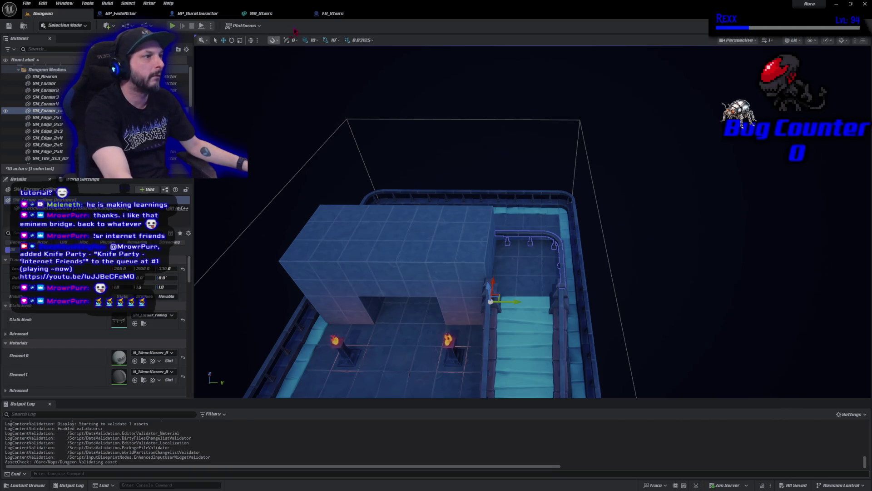
Step: Close the FA_Stairs, SM_Stairs, BP_AuraCharacter and BP_FadeActor tabs, then switch to the browser
left_click(348, 14)
middle_click(350, 15)
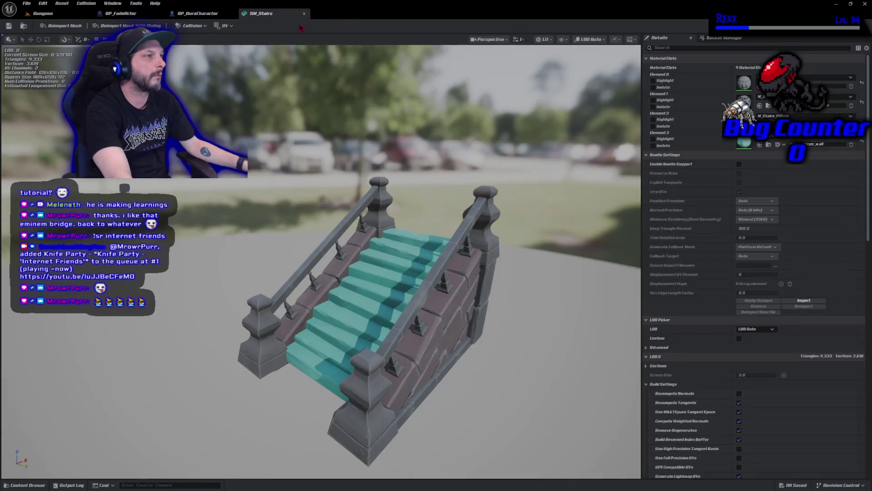
middle_click(270, 14)
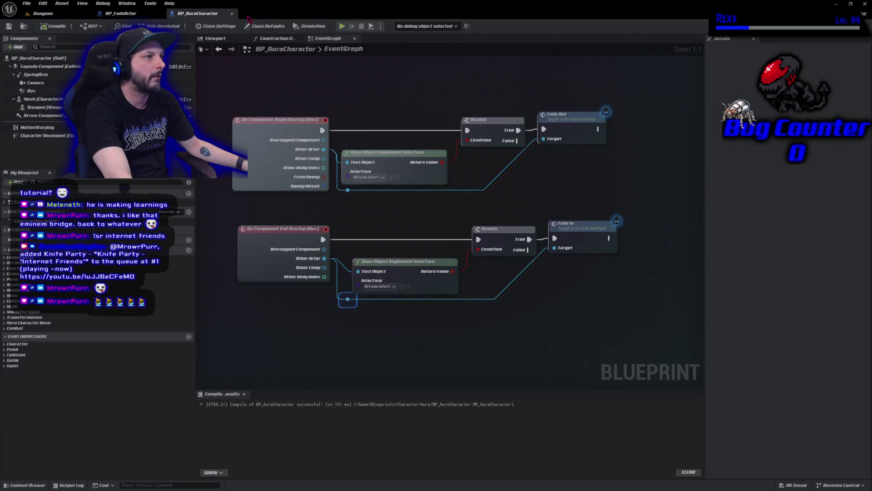
middle_click(208, 14)
middle_click(137, 17)
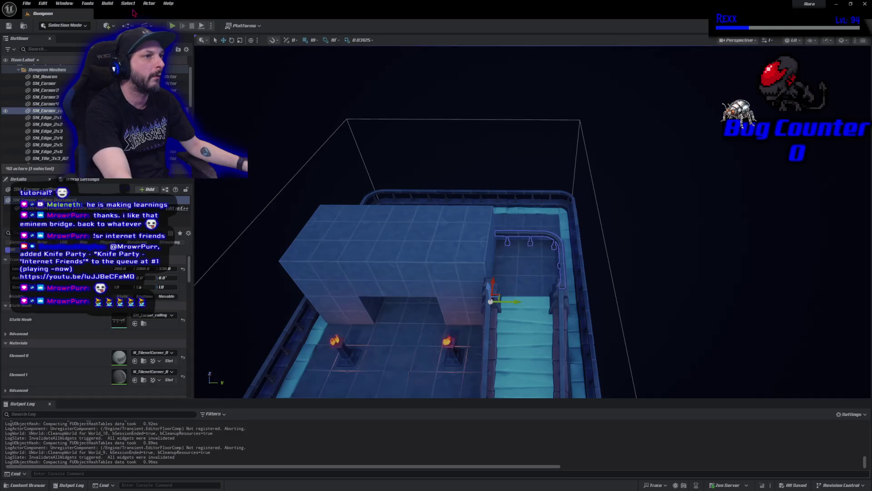
left_click_drag(417, 329, 415, 359)
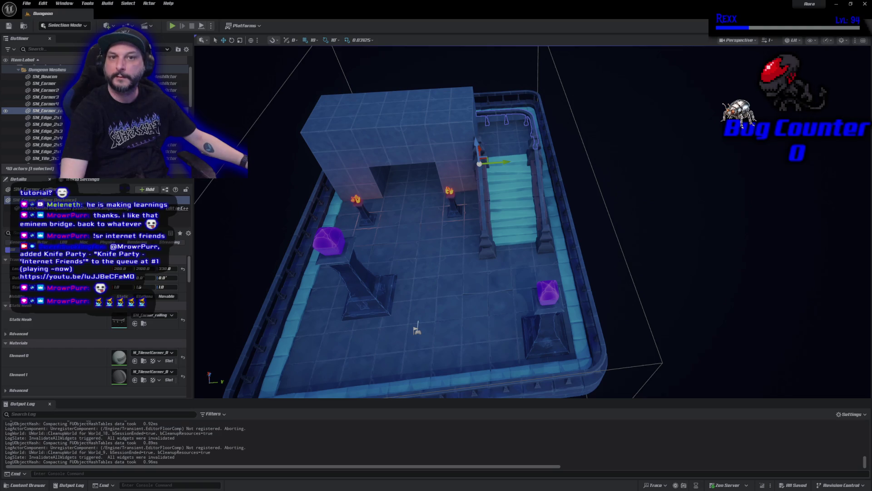
key("alt+Tab")
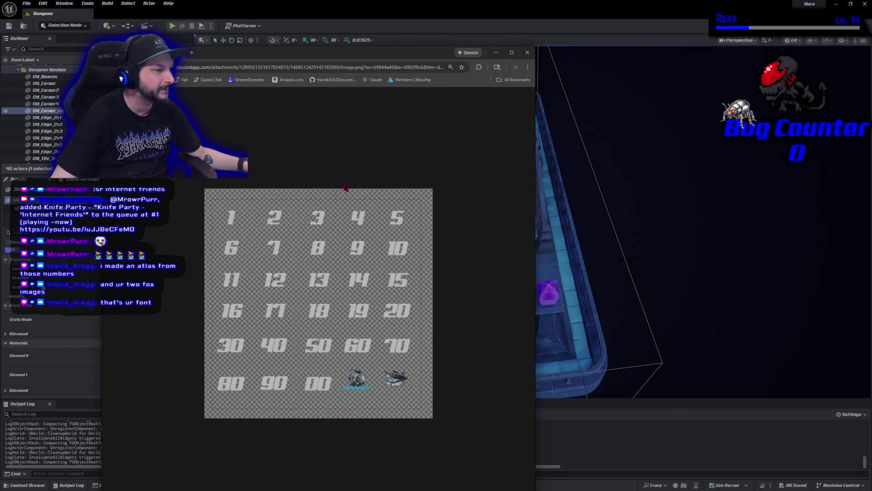
Step: Move the Chrome number-atlas window aside and close its tab
left_click_drag(356, 52, 493, 30)
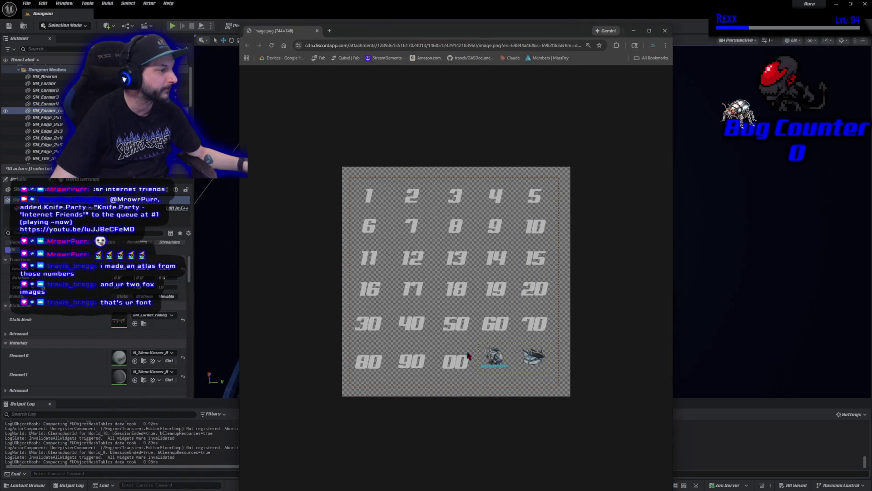
left_click(317, 30)
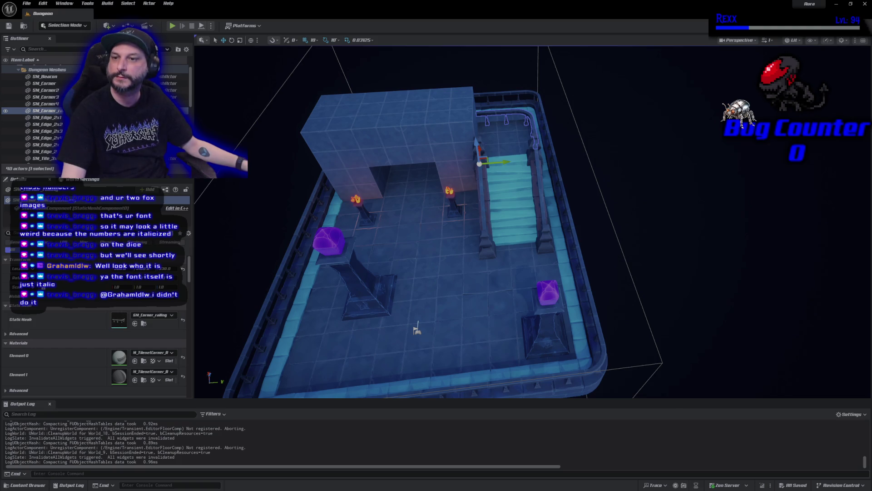
left_click_drag(417, 329, 415, 346)
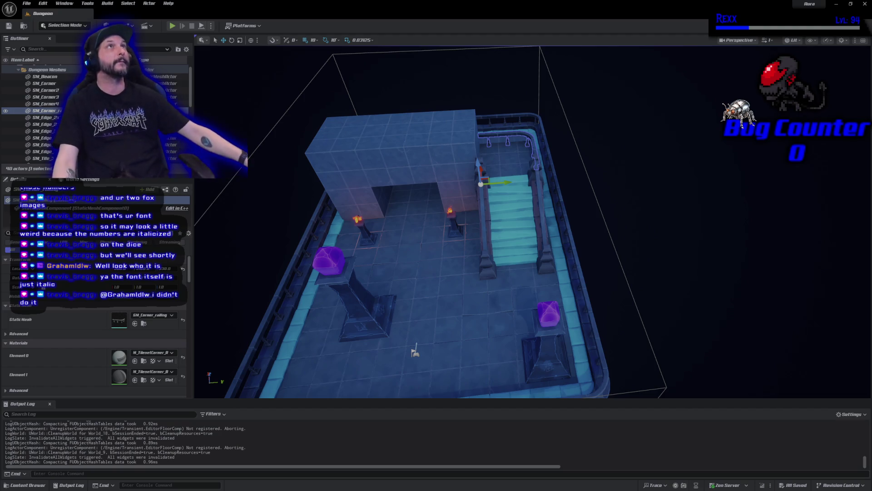
key("alt+Tab")
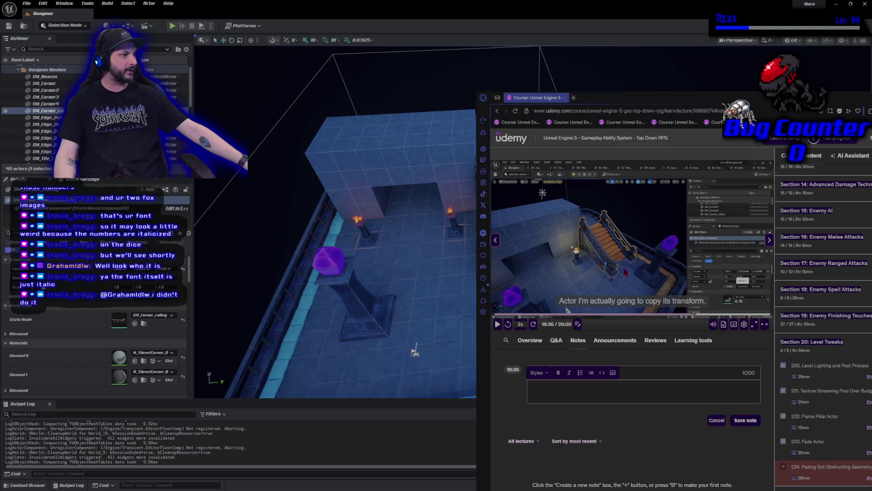
left_click_drag(662, 103, 637, 490)
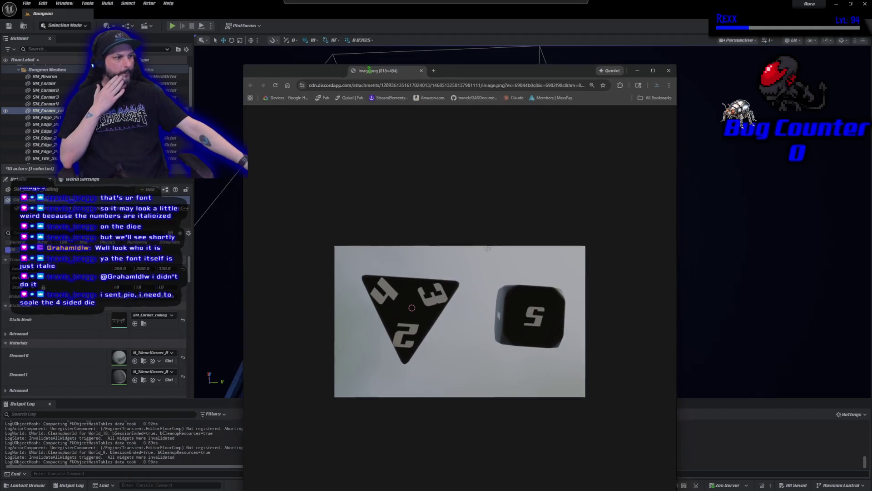
left_click_drag(371, 70, 362, 62)
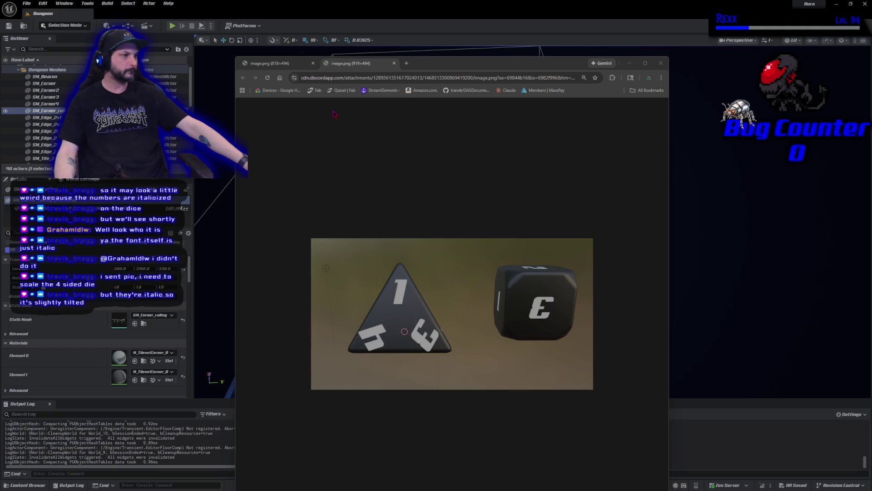
left_click(295, 67)
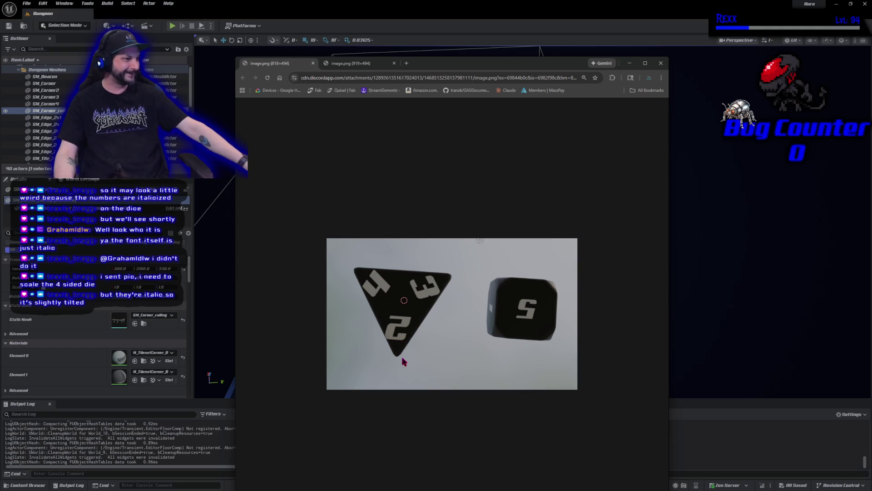
left_click(340, 65)
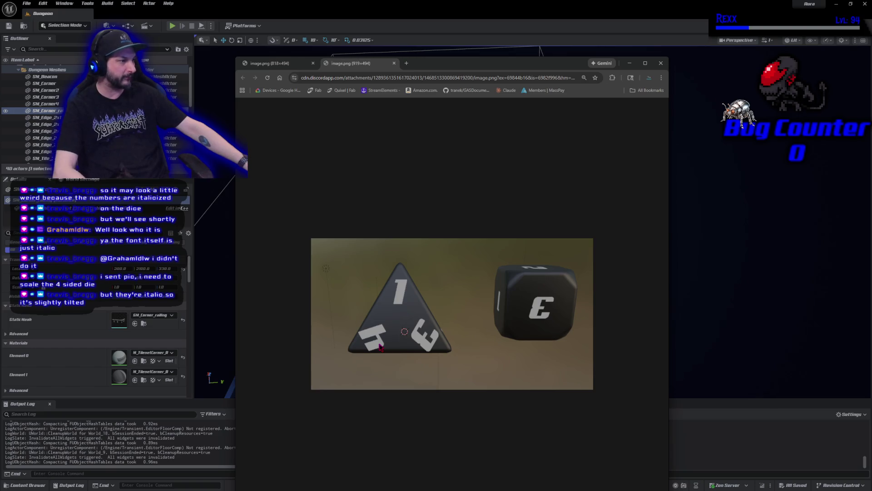
left_click(267, 66)
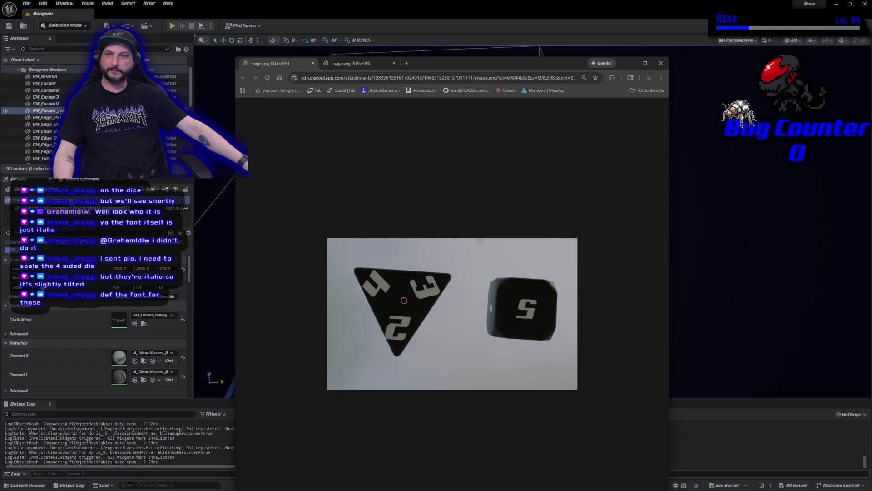
left_click(355, 66)
middle_click(355, 67)
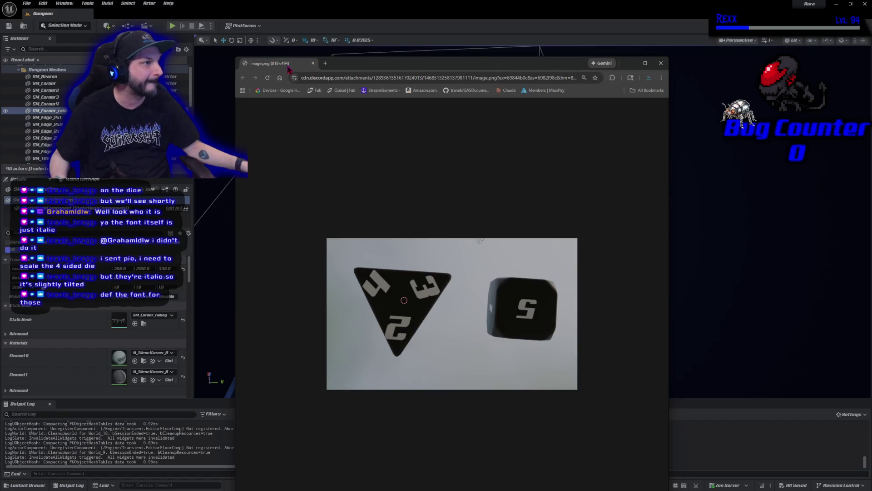
middle_click(289, 67)
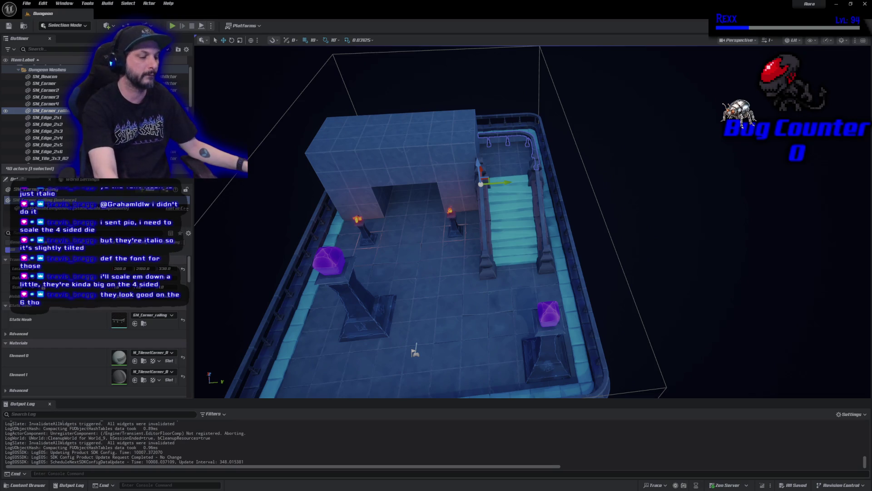
Step: Duplicate BP_FadeActor as FA_CornerRail in the FadeActor folder and open it
key("ctrl+space")
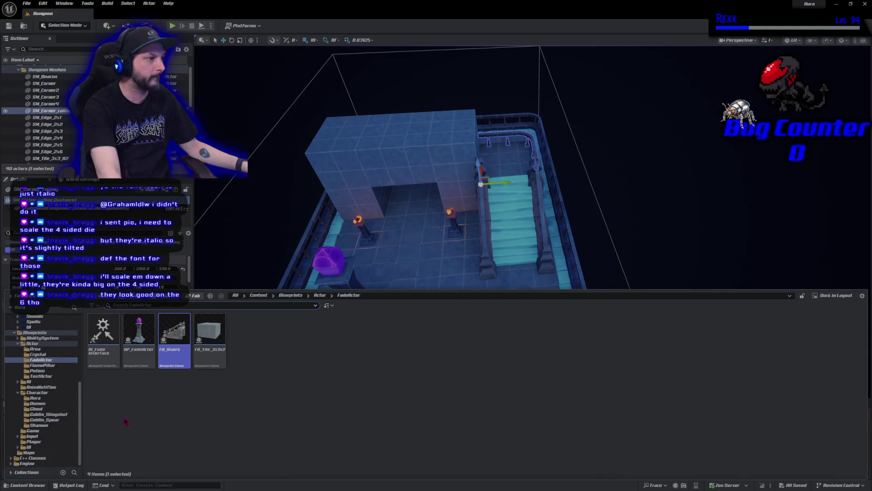
right_click(139, 349)
left_click(159, 206)
type("FA_Cor")
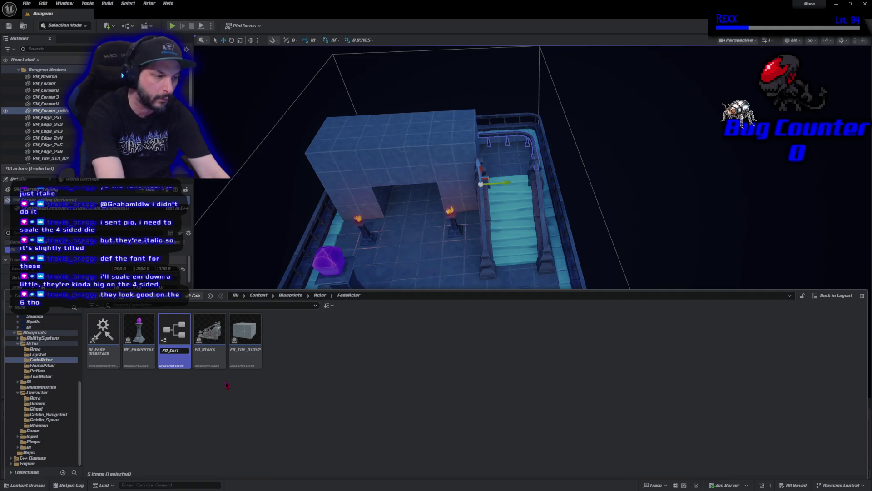
type("nerRail")
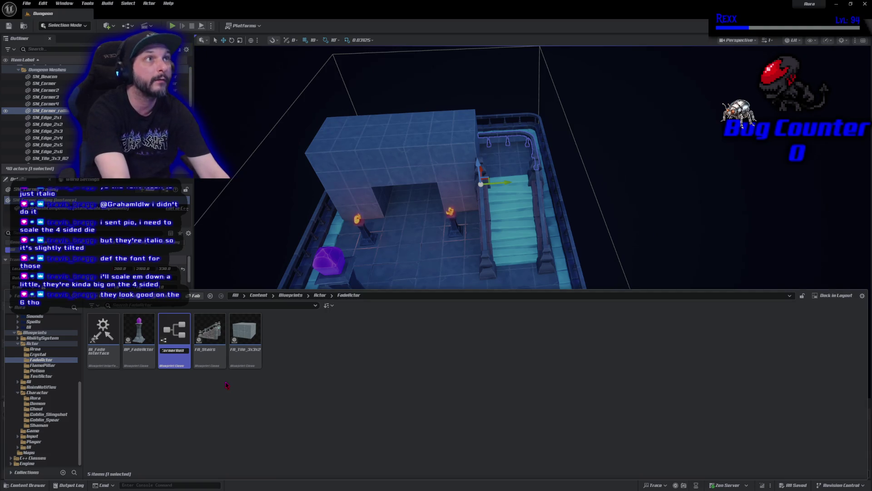
key("Return")
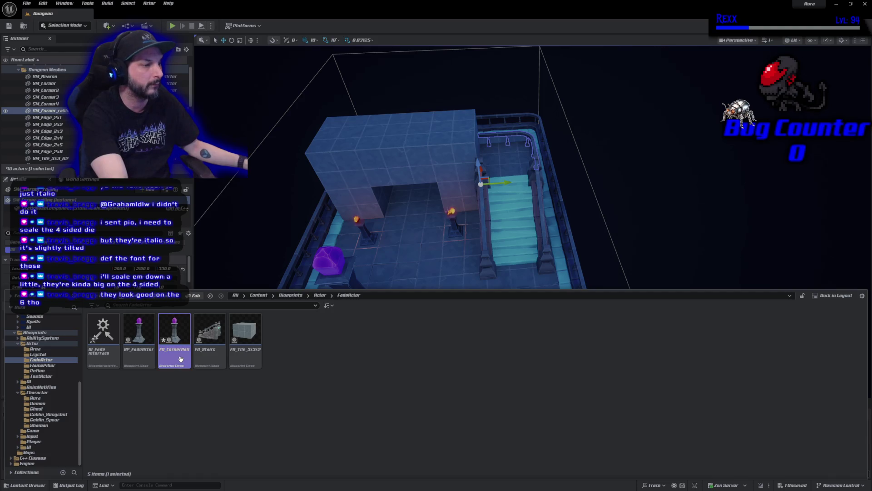
double_click(183, 363)
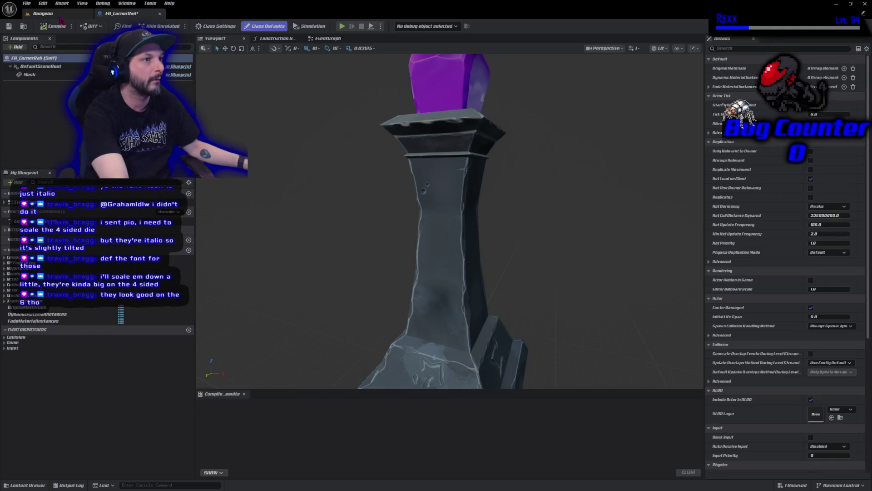
Step: Find the SM_Corner_railing mesh asset from the Dungeon level's railing actor
left_click(43, 13)
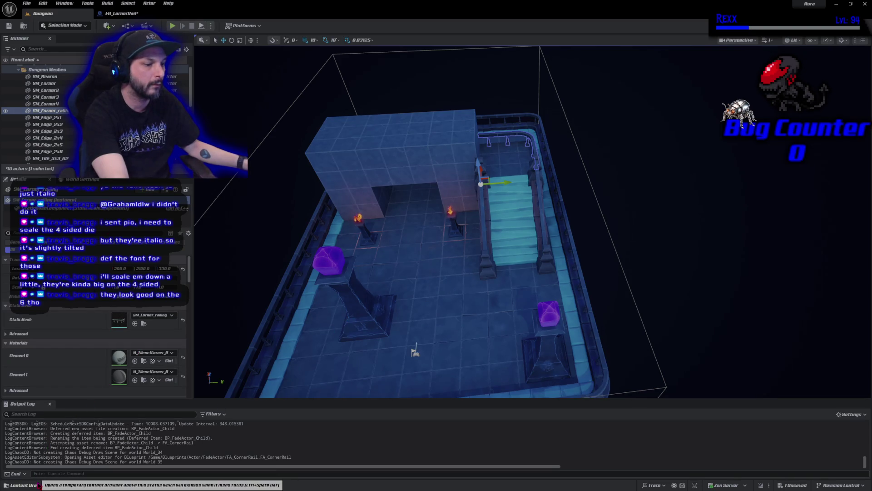
right_click(71, 111)
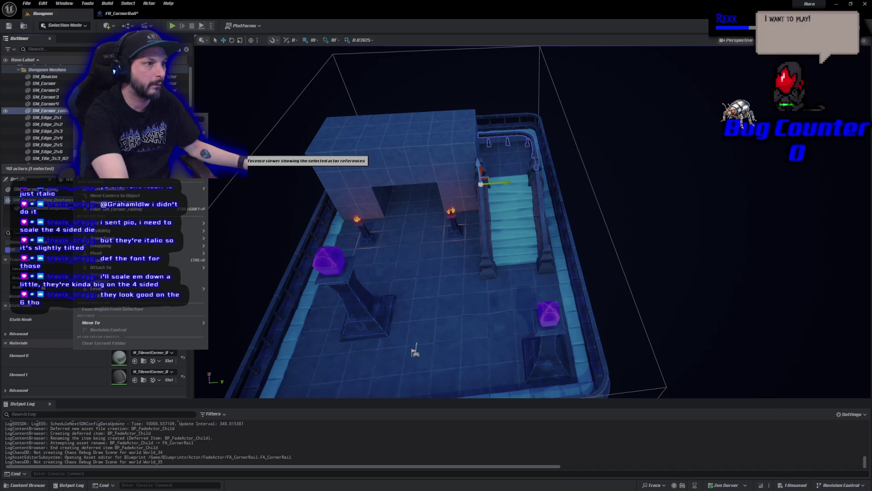
key("ctrl+b")
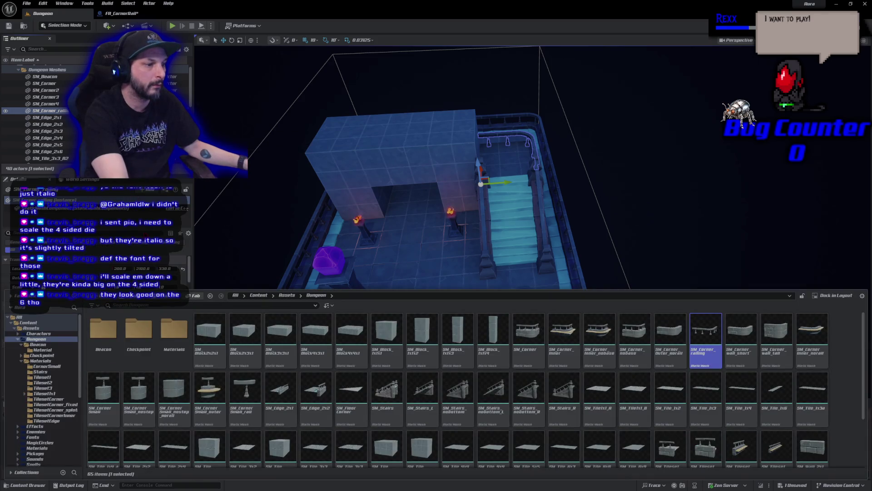
left_click(711, 348)
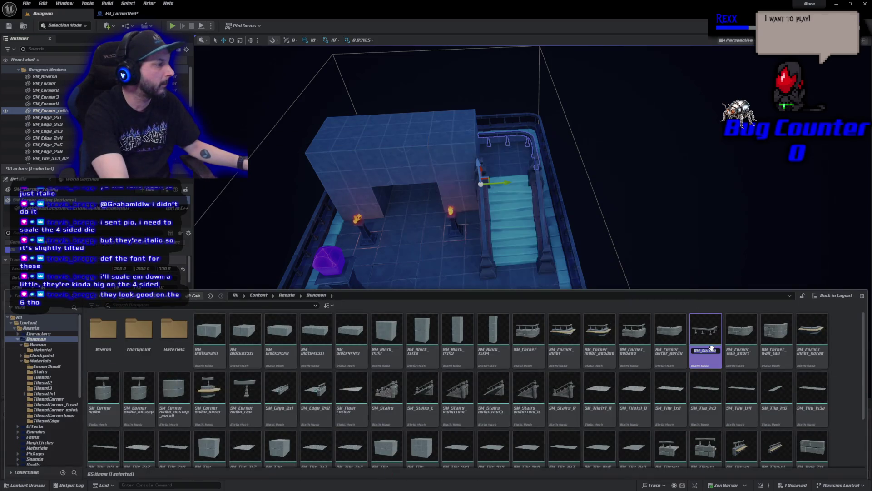
key("Escape")
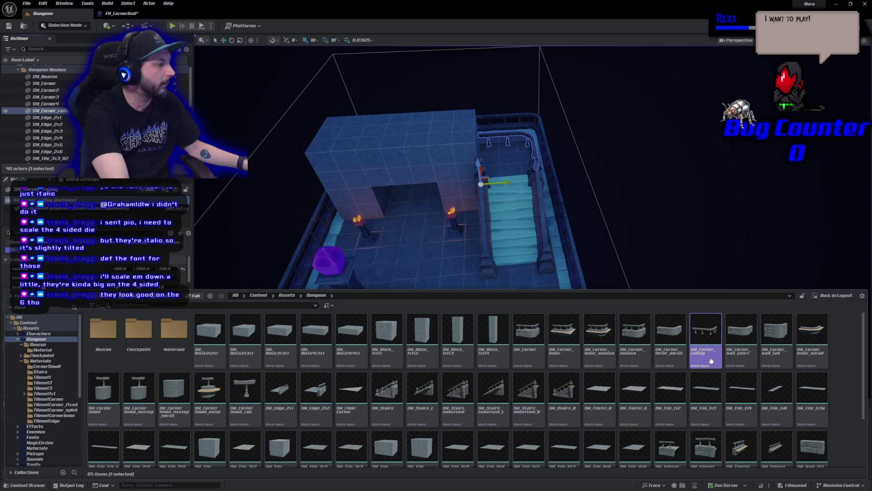
Step: Set FA_CornerRail's mesh component Static Mesh to SM_Corner_railing and inspect it
left_click(117, 13)
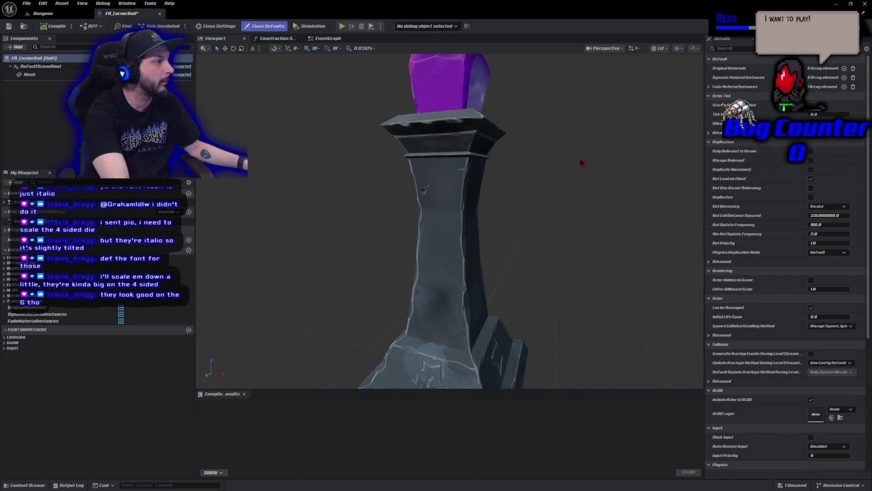
left_click(436, 218)
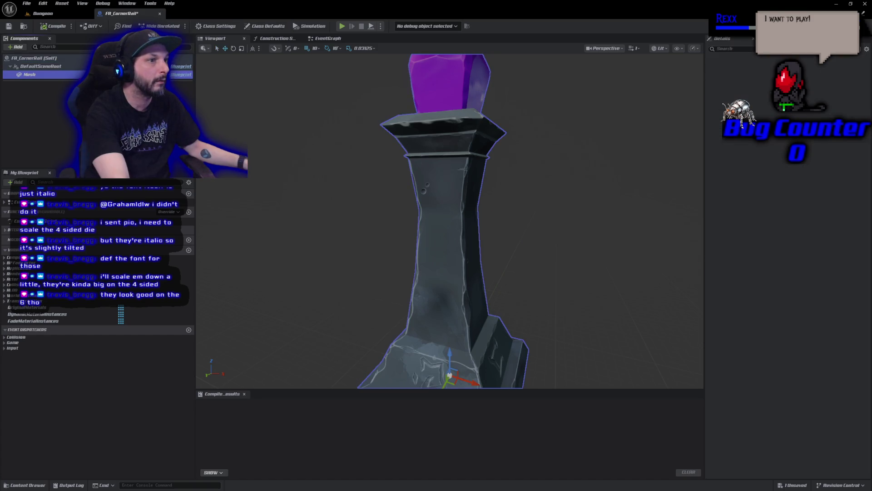
left_click(832, 187)
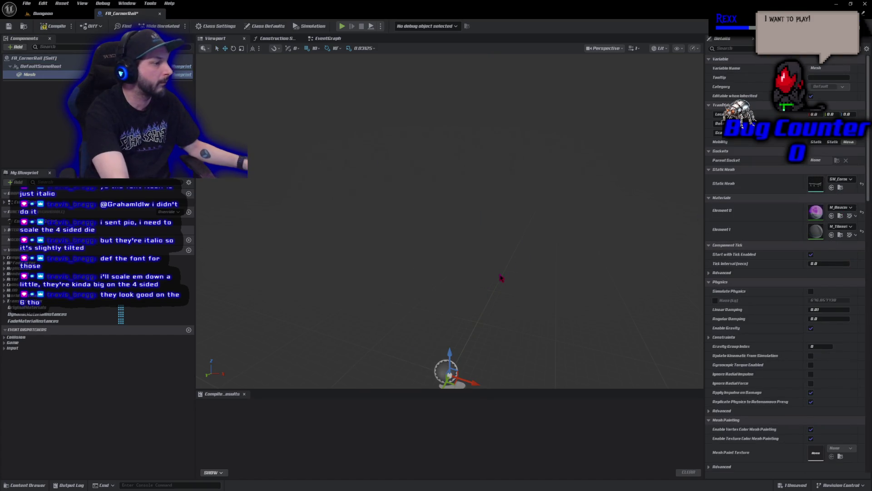
key("f")
left_click_drag(450, 218, 518, 205)
left_click_drag(393, 279, 393, 278)
Step: Open the SM_Corner_railing mesh asset from the Dungeon content
left_click(43, 14)
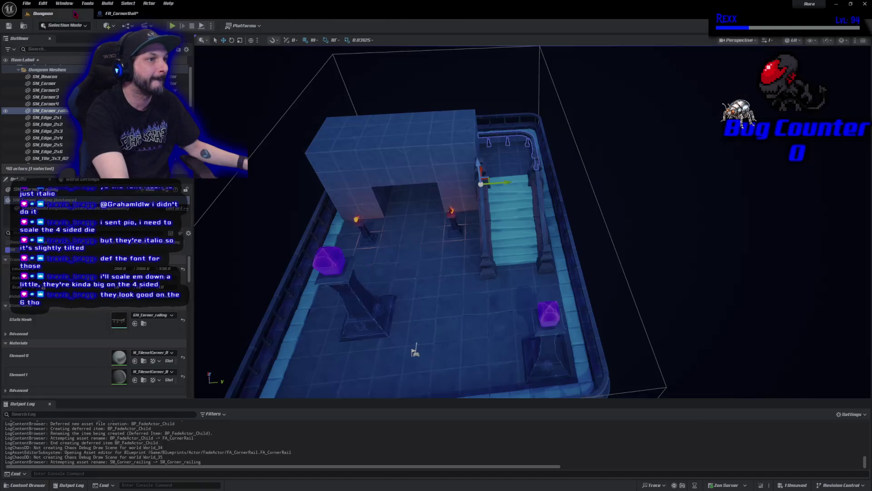
key("ctrl+space")
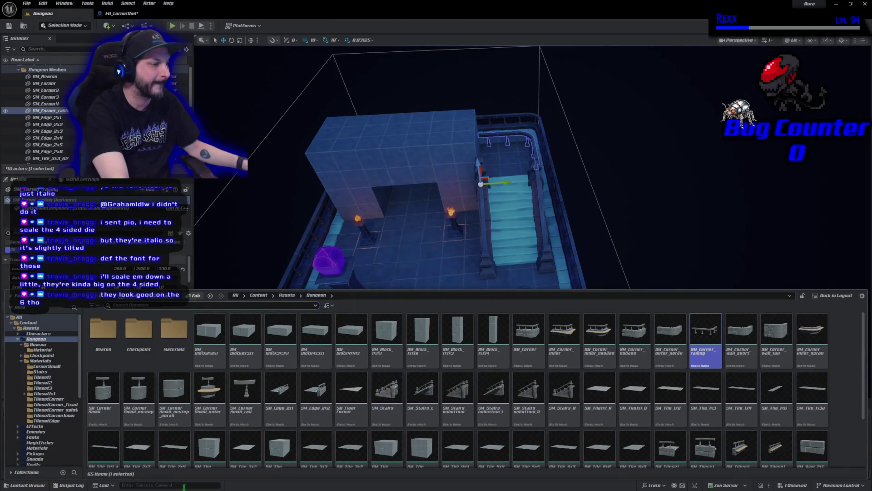
double_click(712, 348)
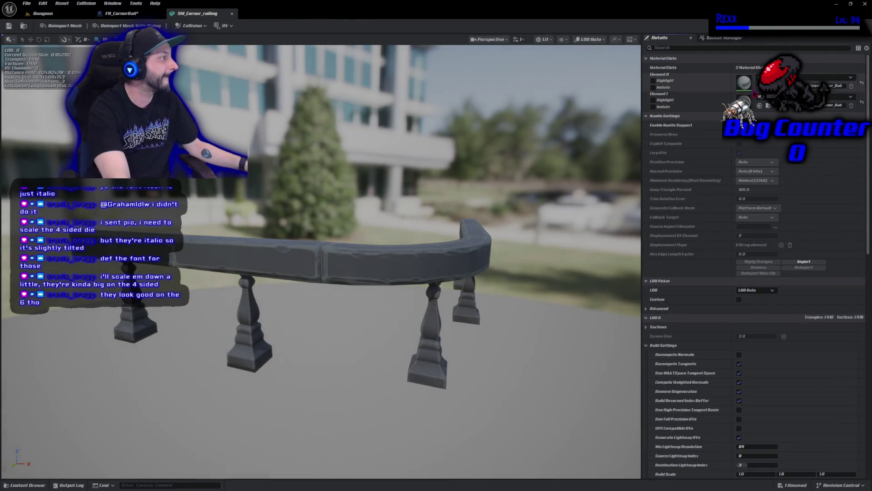
Step: Set FA_CornerRail's Element 0 material to M_Tileset, then compile and save
key("ctrl+space")
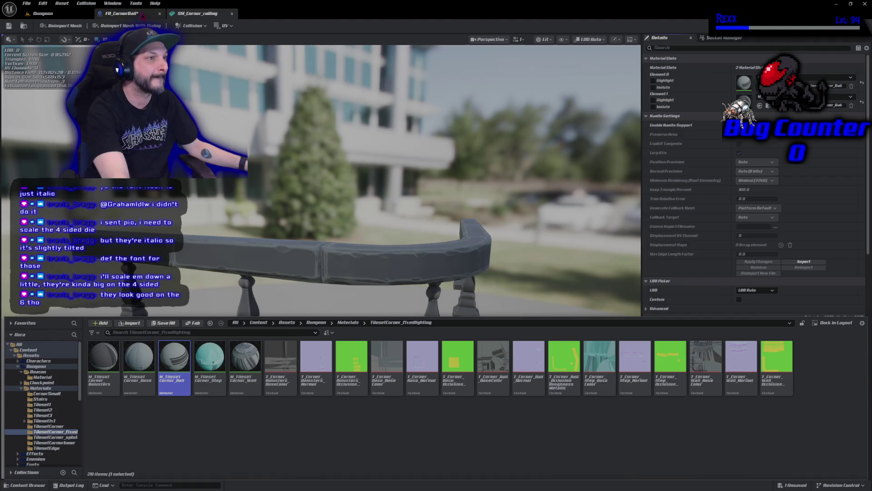
left_click(122, 13)
left_click(832, 216)
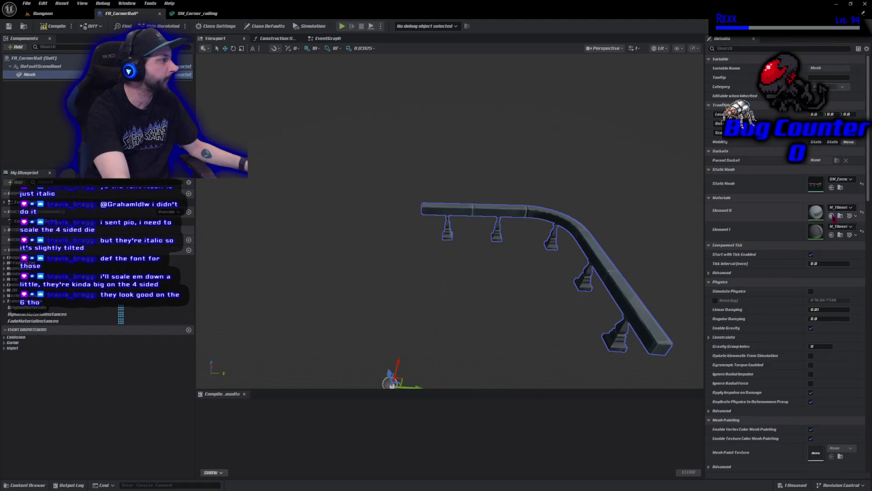
left_click_drag(471, 310, 512, 309)
left_click(53, 26)
left_click(9, 27)
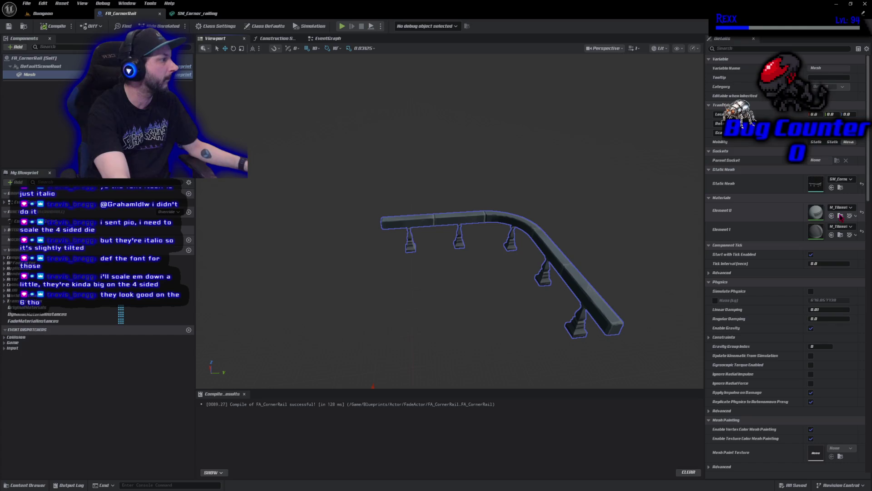
Step: Duplicate the corner rail material as M_Tileset_Corner_Rail_fixedlighting
key("ctrl+space")
right_click(176, 411)
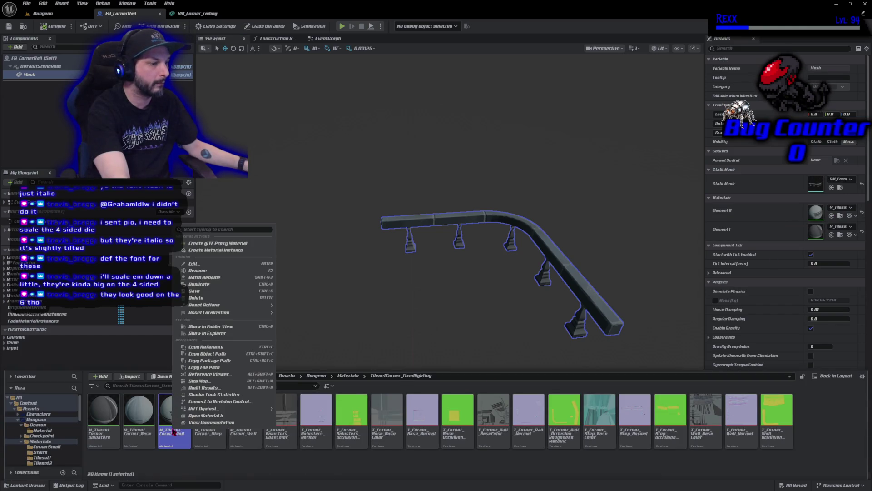
left_click(203, 284)
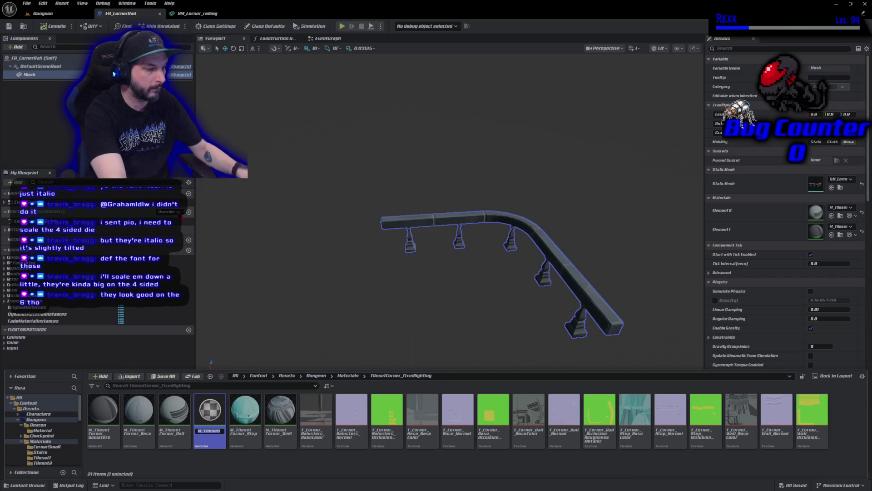
type("M_Tileset_Corner_Rail_fixedlighting")
key("Return")
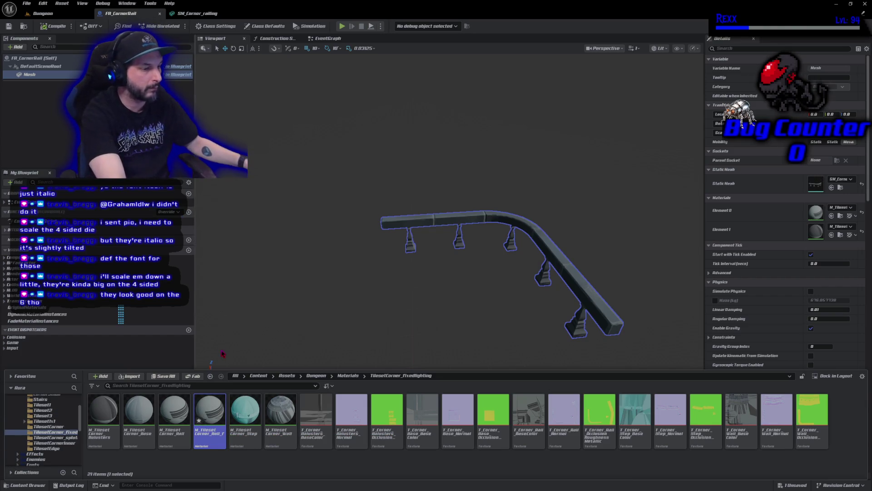
Step: Make the duplicated rail material Masked with DitherTemporalAA driving Opacity Mask, then apply, save and close
double_click(210, 417)
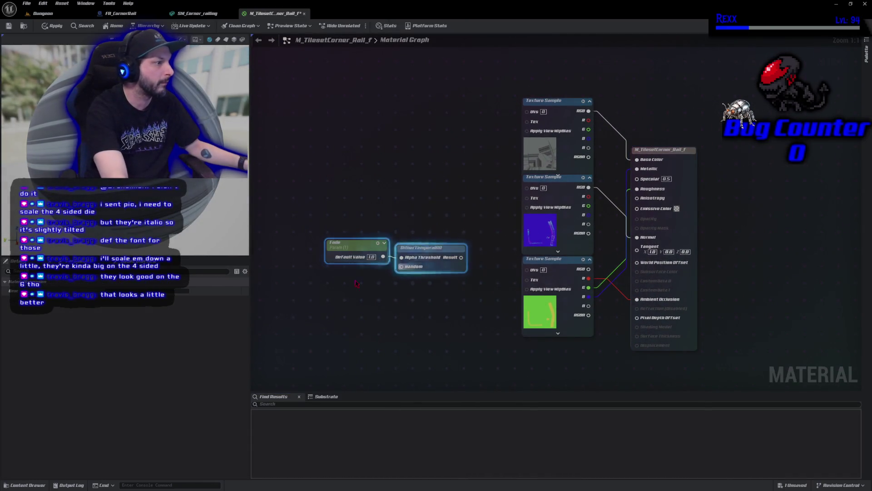
left_click(127, 300)
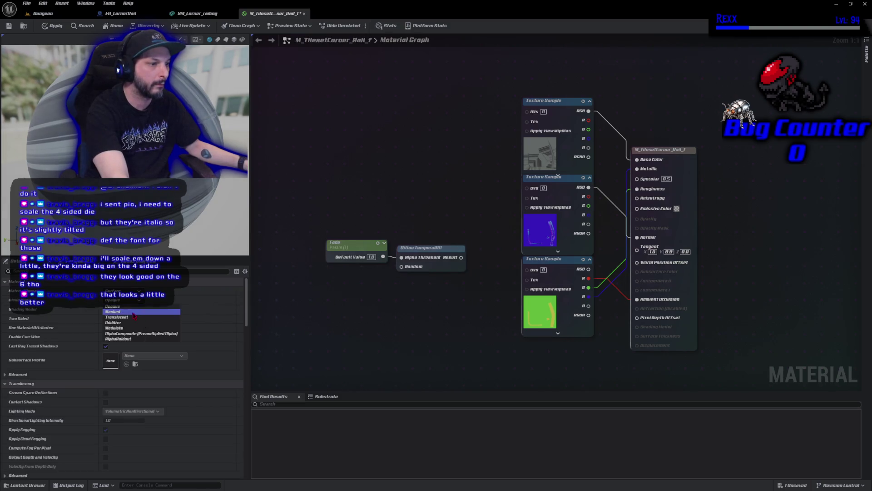
left_click(118, 314)
mouse_move(468, 258)
left_mouse_down()
mouse_move(568, 237)
mouse_move(655, 245)
mouse_move(637, 228)
left_mouse_up()
left_click(45, 26)
left_click(8, 26)
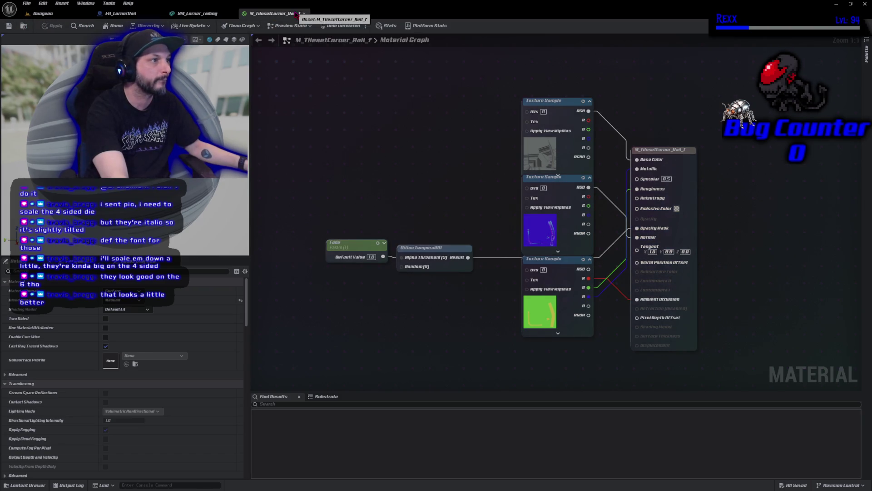
left_click(304, 14)
left_click(25, 485)
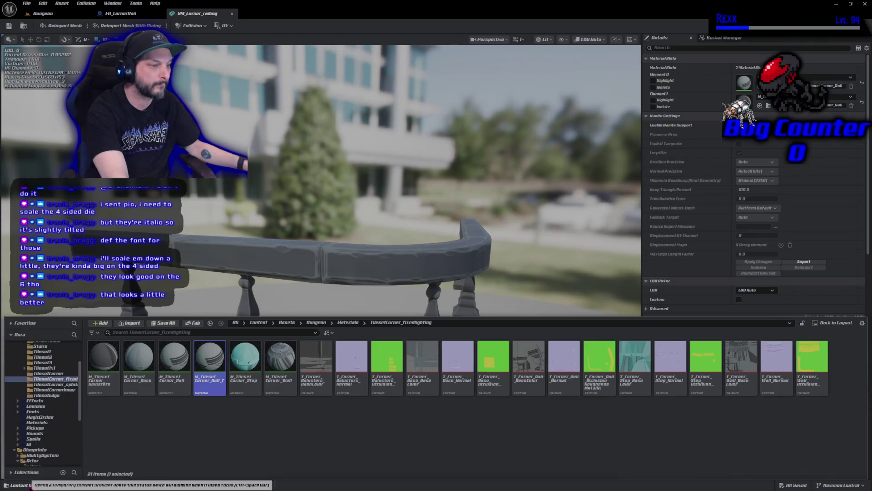
Step: Create and save a material instance of the fading rail material
right_click(209, 363)
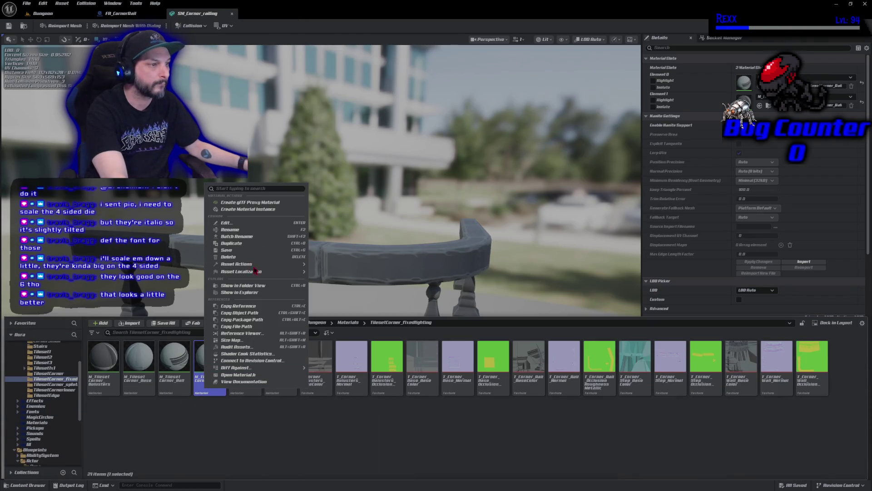
left_click(271, 210)
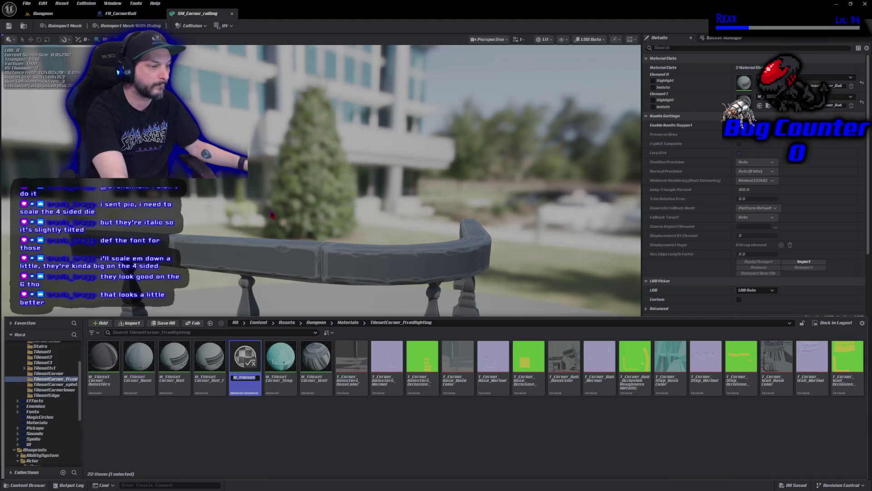
key("Return")
key("ctrl+s")
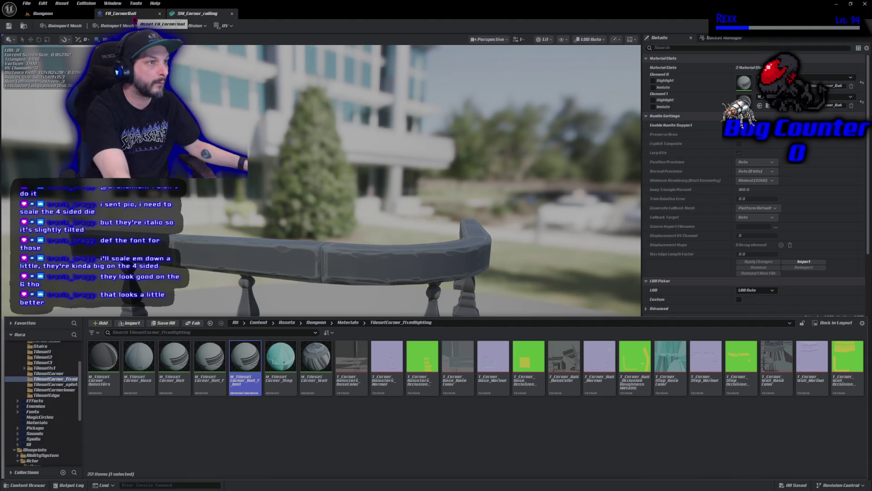
Step: Add an entry to FA_CornerRail's FadeMaterialInstances and set Index [0] to the rail material instance
left_click(134, 13)
left_click(56, 321)
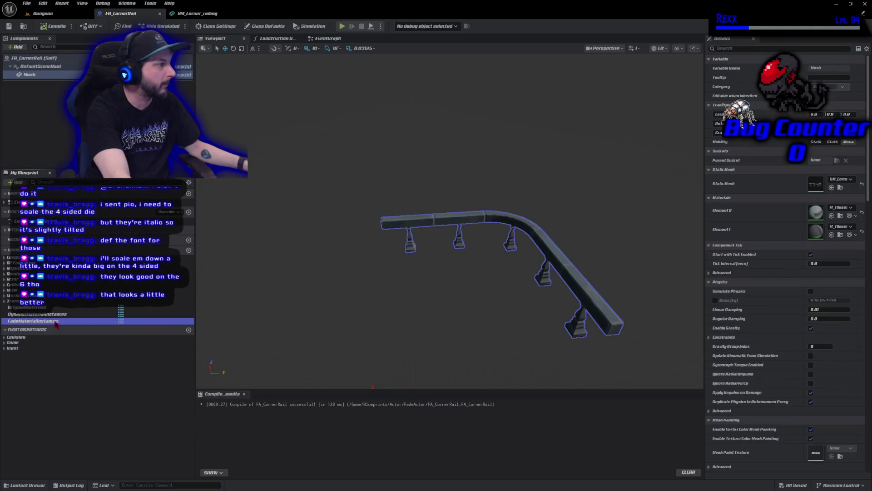
left_click(850, 179)
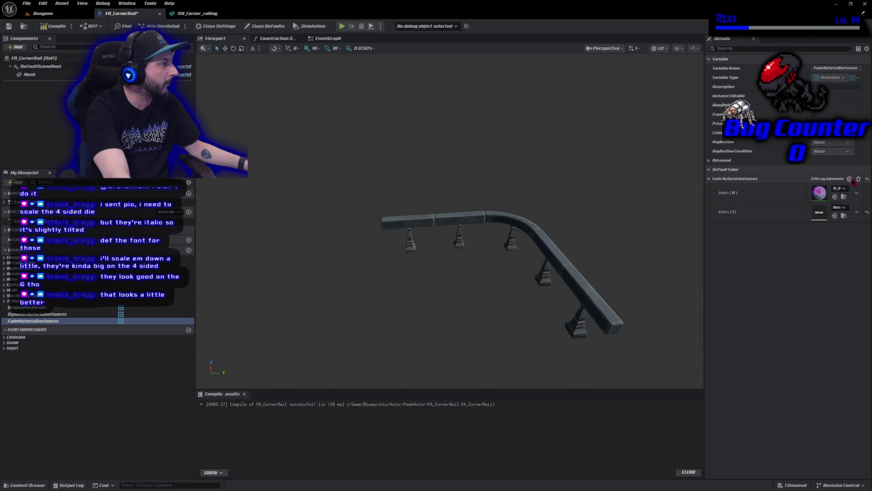
left_click(835, 197)
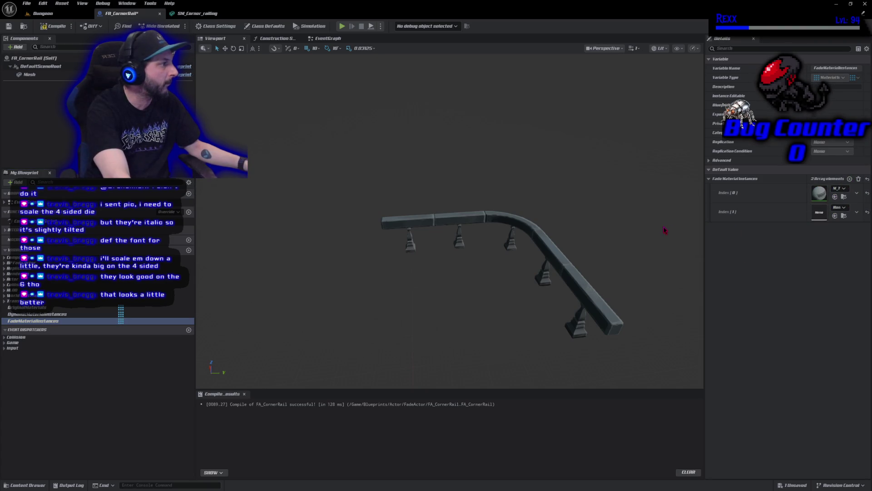
Step: Duplicate M_TilesetCorner_Balusters as M_TilesetCorner_Balusters_F and open it for editing
left_click(191, 14)
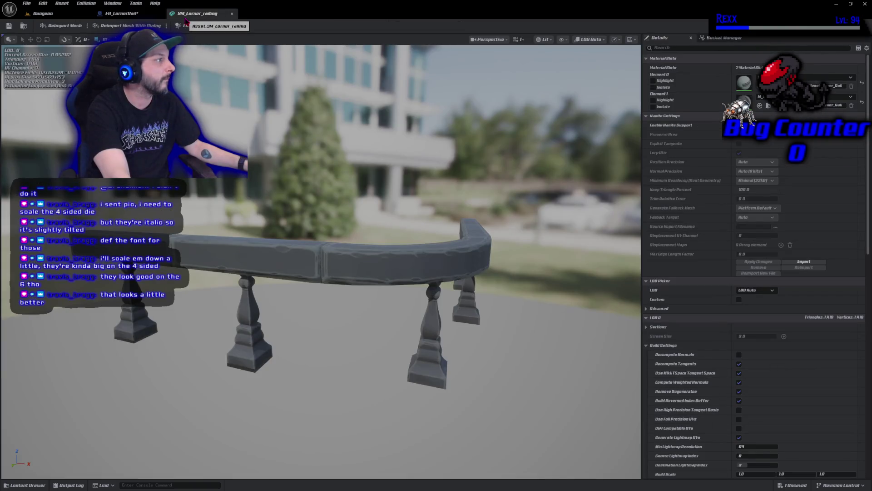
left_click(768, 105)
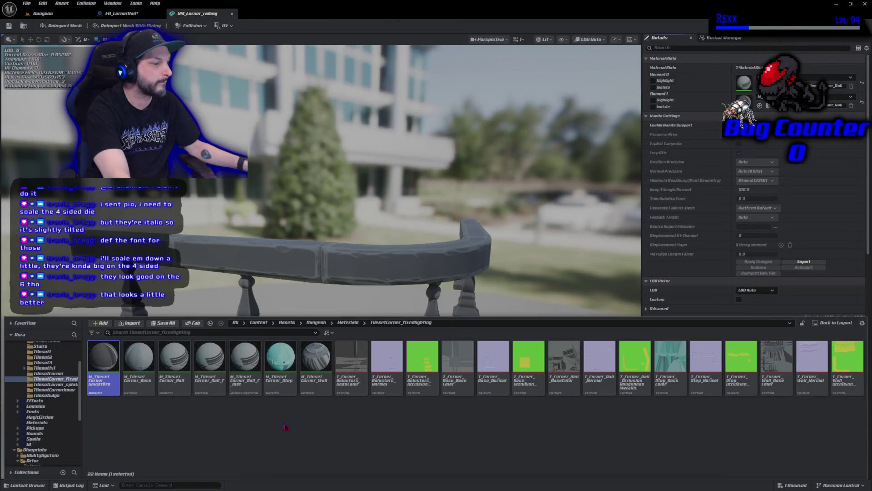
right_click(95, 373)
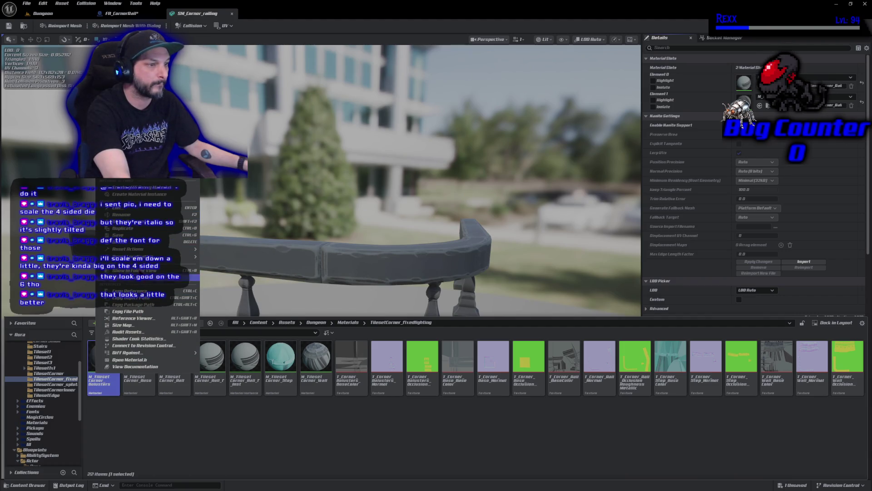
left_click(139, 229)
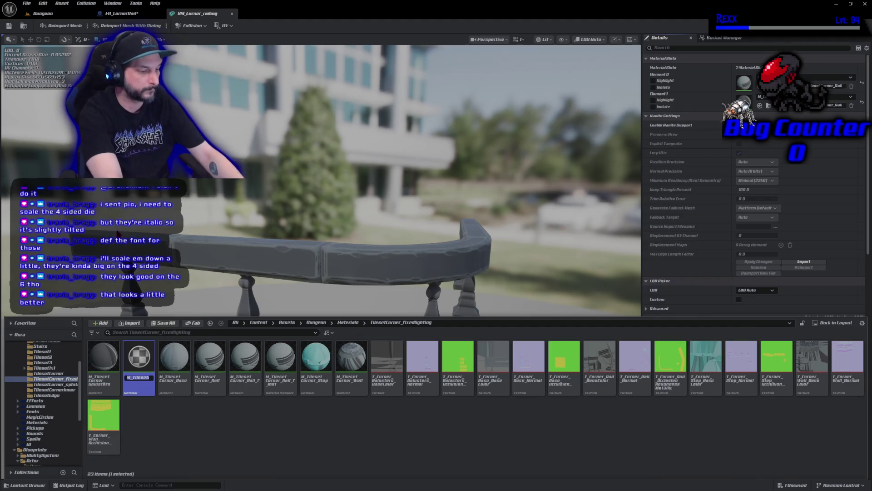
type("_F")
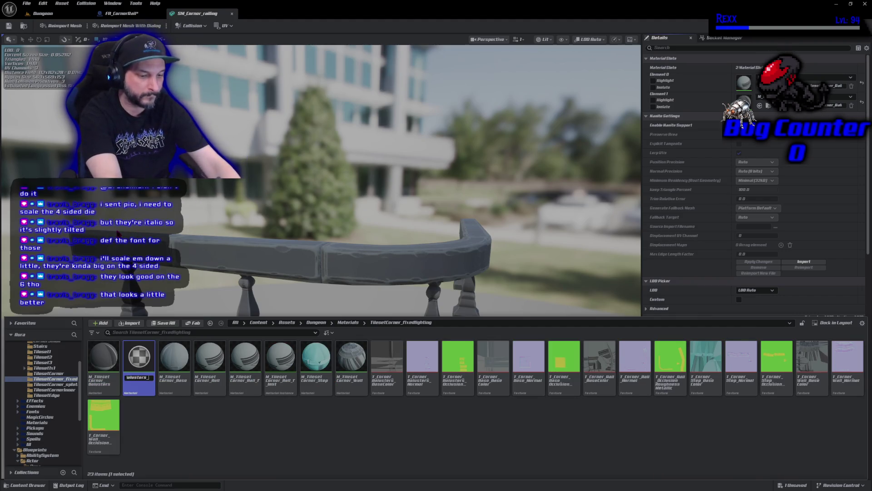
key("Return")
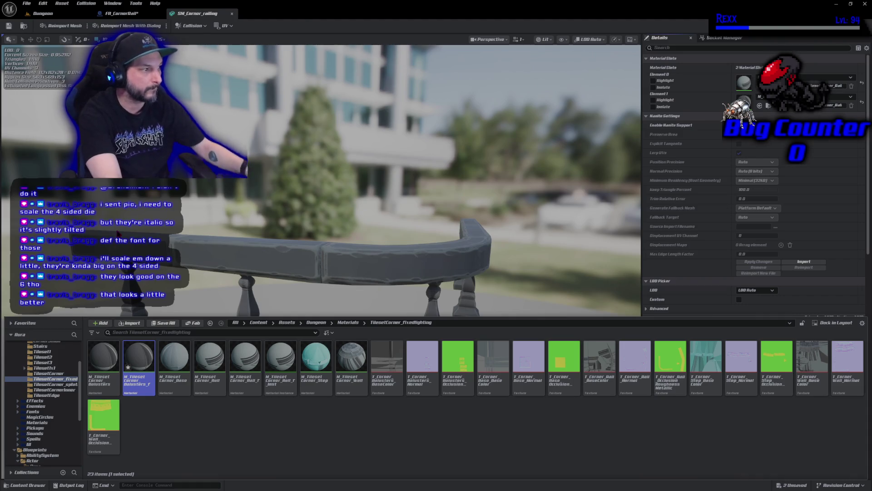
double_click(139, 363)
left_click(122, 301)
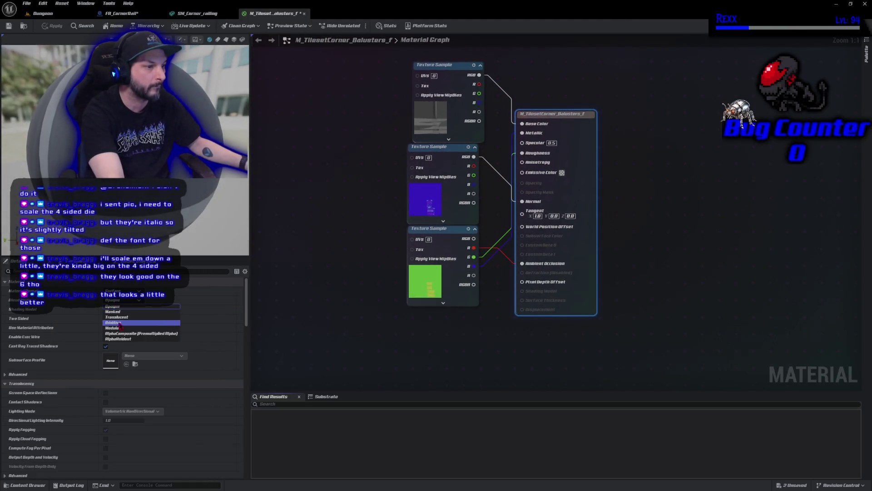
Step: Make M_TilesetCorner_Balusters_F Masked with pasted parameter and DitherTemporalAA nodes driving Opacity Mask, then apply and save
left_click(113, 312)
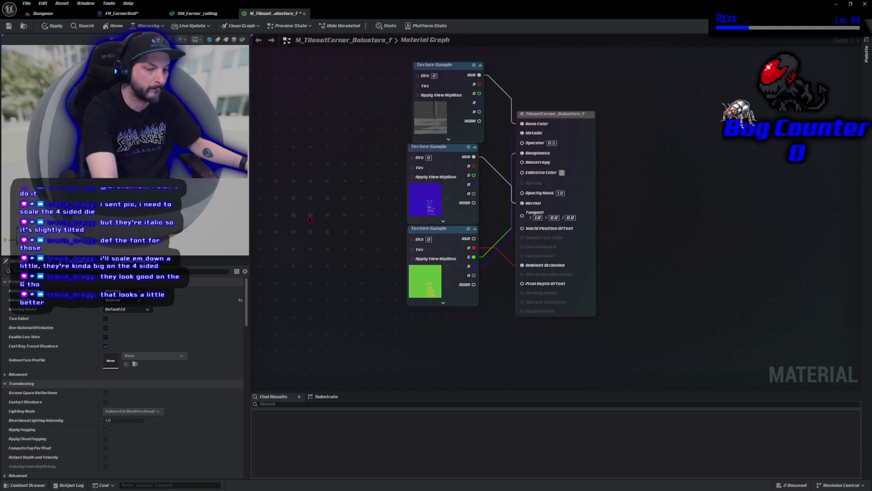
key("ctrl+v")
mouse_move(409, 222)
left_mouse_down()
mouse_move(369, 222)
mouse_move(551, 177)
mouse_move(535, 195)
mouse_move(523, 193)
left_mouse_up()
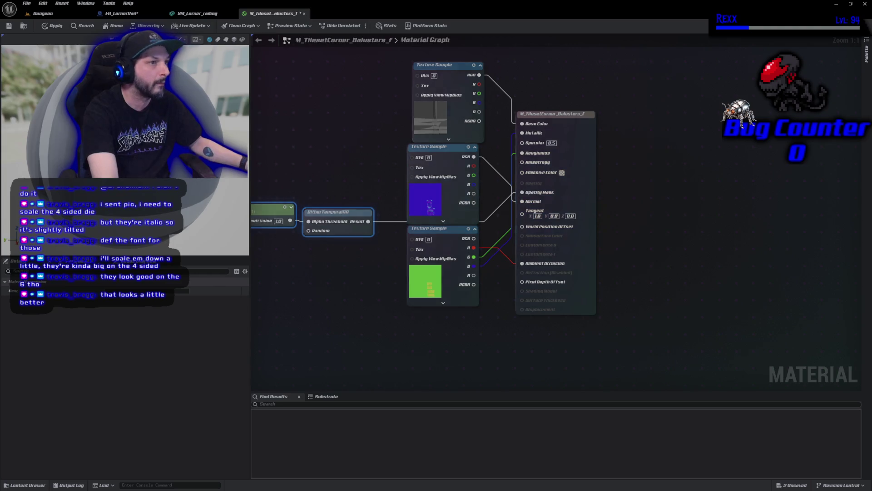
left_click(52, 26)
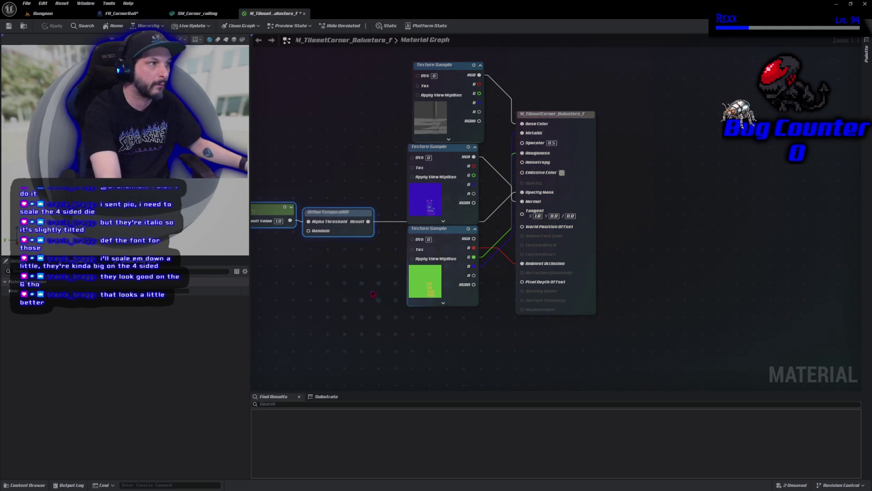
key("ctrl+s")
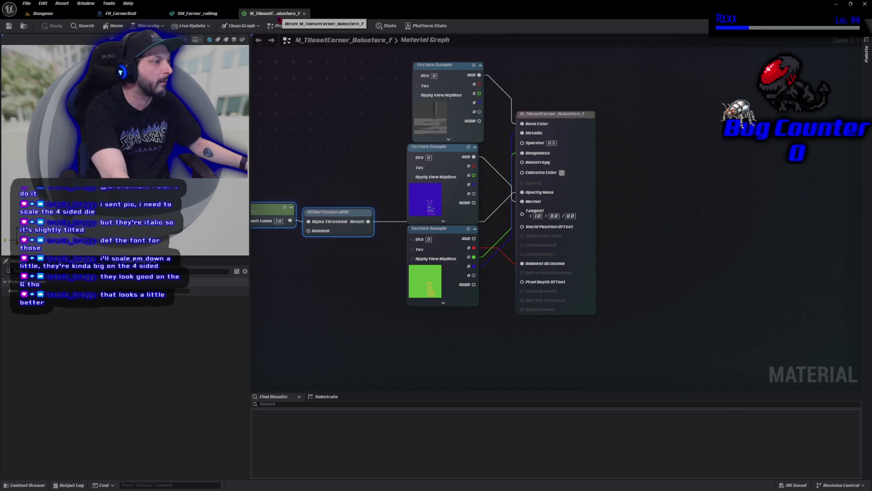
middle_click(279, 18)
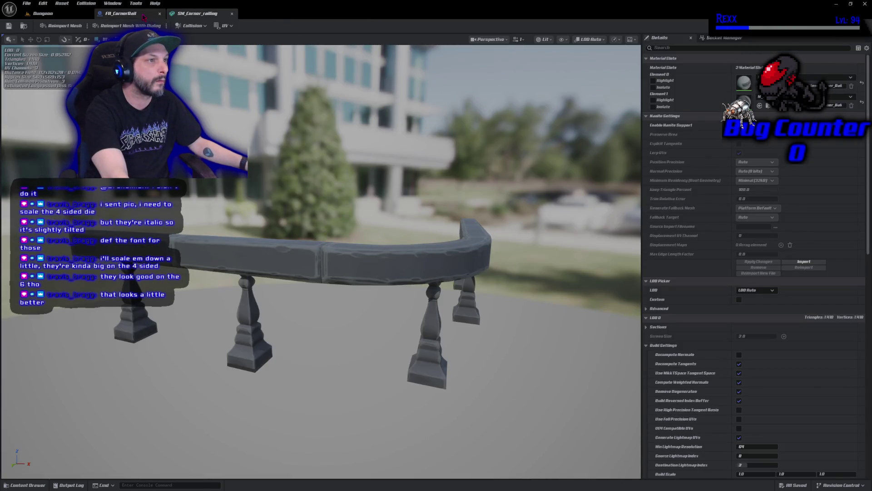
Step: Locate M_TilesetCorner_Balusters_F among the corner tileset assets in the Content Drawer
key("ctrl+space")
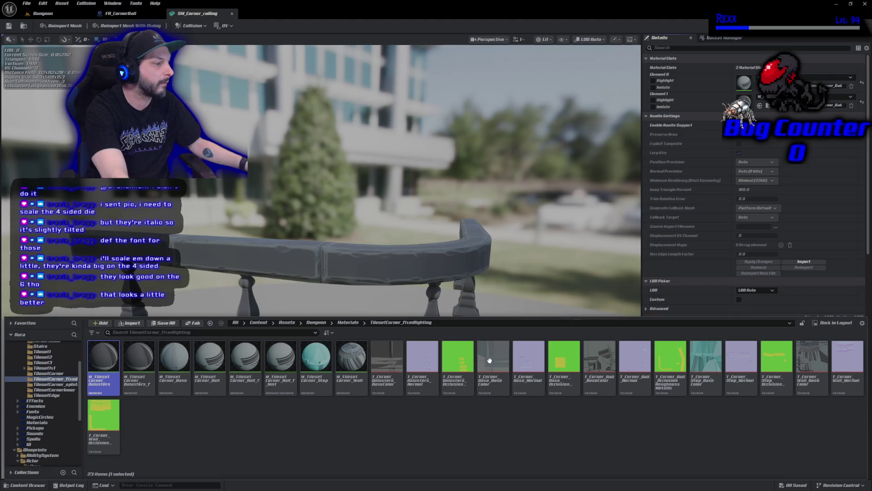
left_click(127, 15)
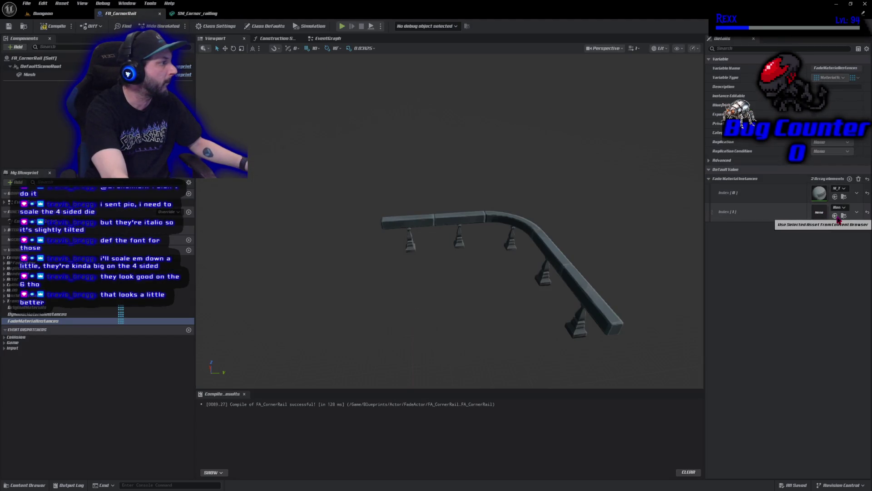
left_click(200, 14)
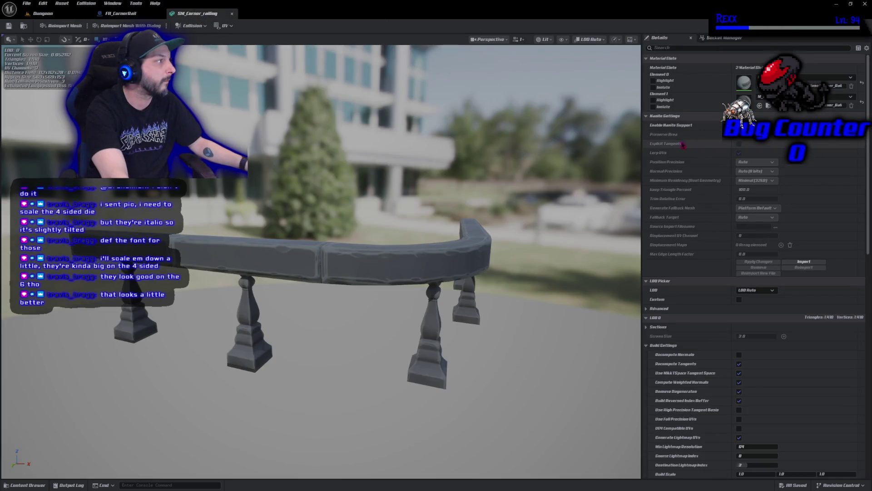
key("ctrl+space")
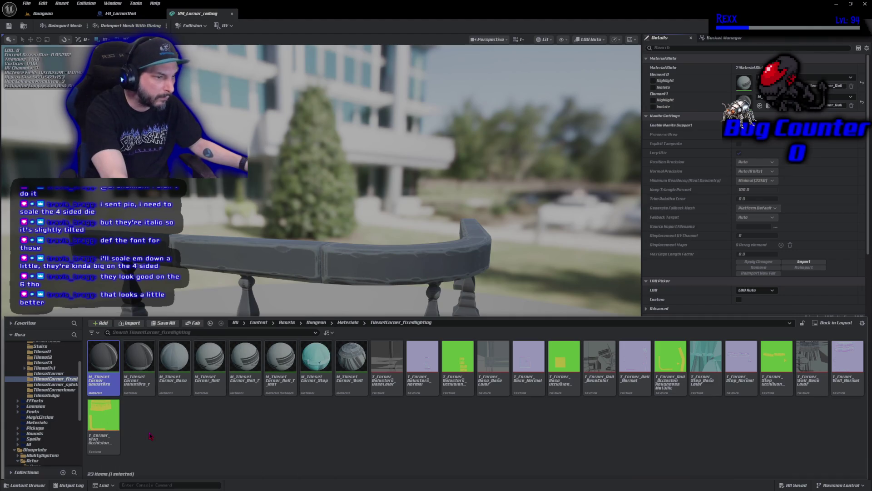
left_click(142, 392)
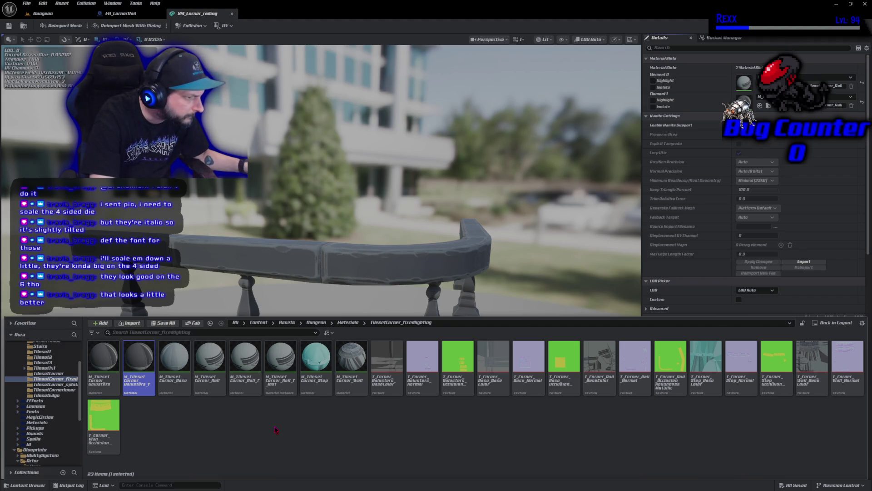
mouse_move(274, 390)
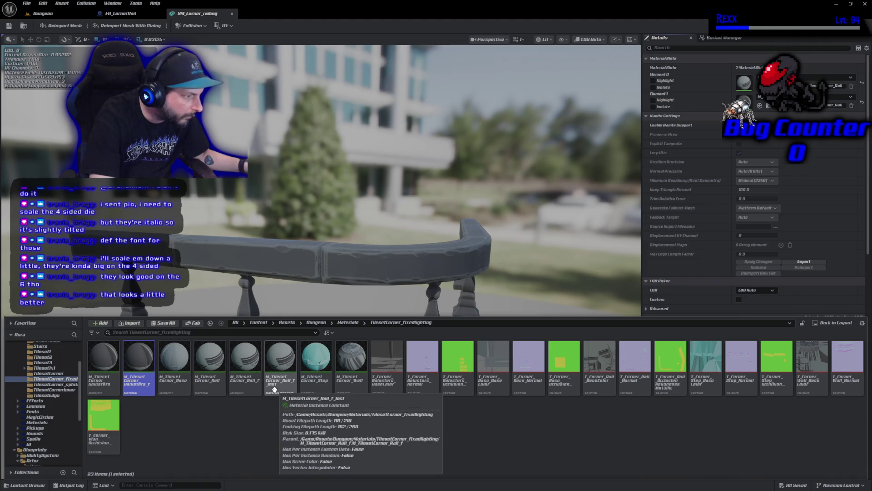
left_click(255, 423)
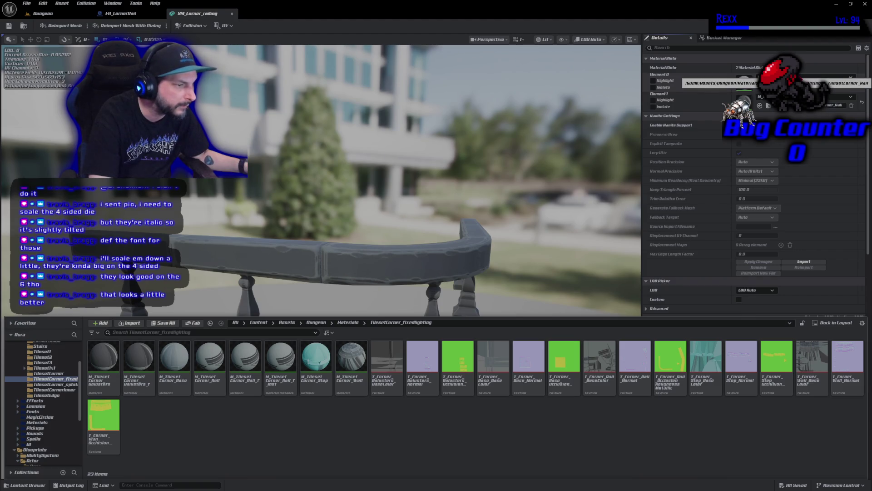
Step: Create and save M_TilesetCorner_Balusters_F_Inst, then return to the FA_CornerRail blueprint
left_click(136, 387)
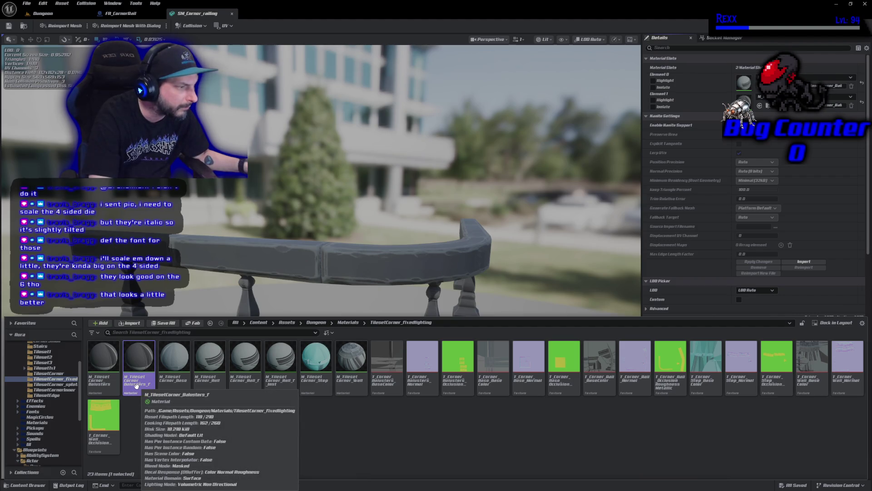
right_click(136, 386)
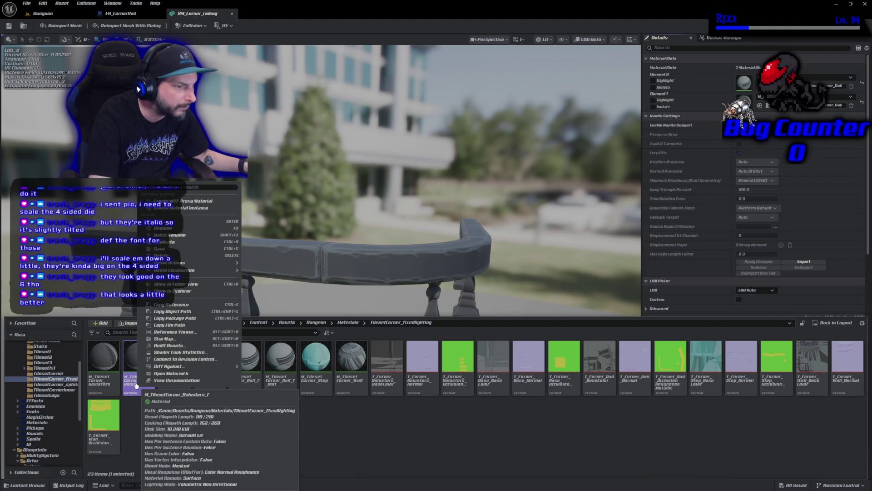
left_click(200, 212)
key("Return")
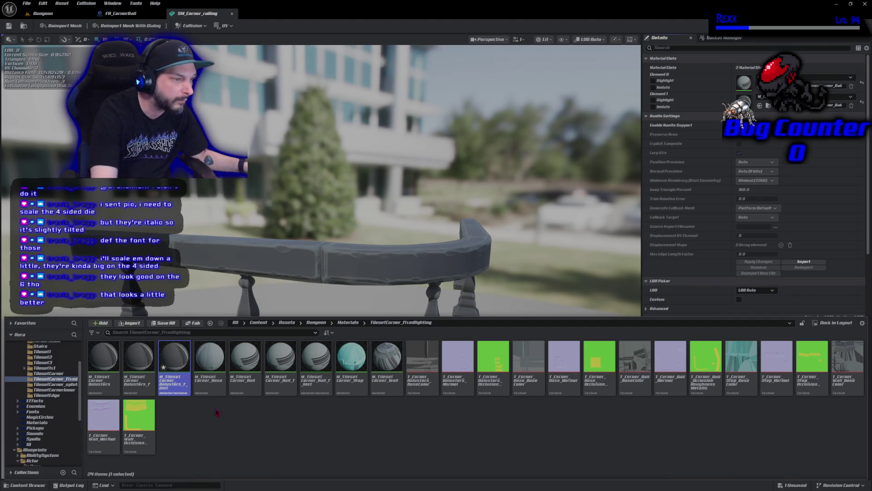
key("ctrl+s")
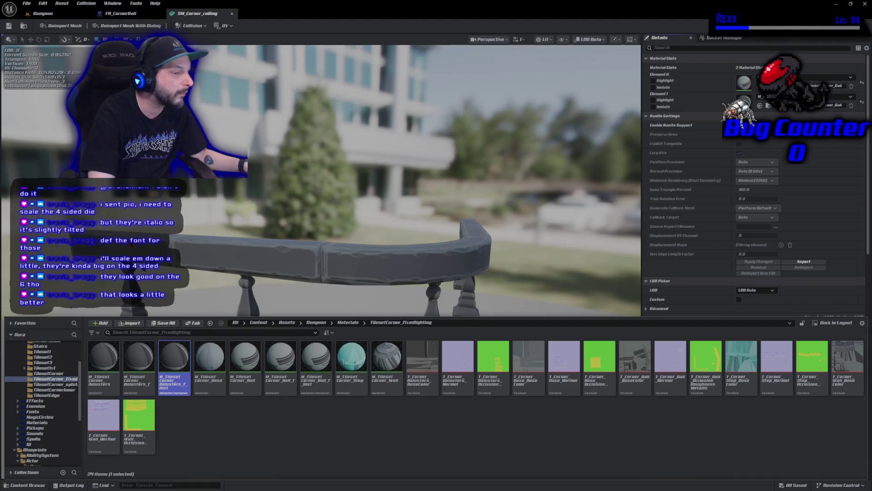
left_click(119, 13)
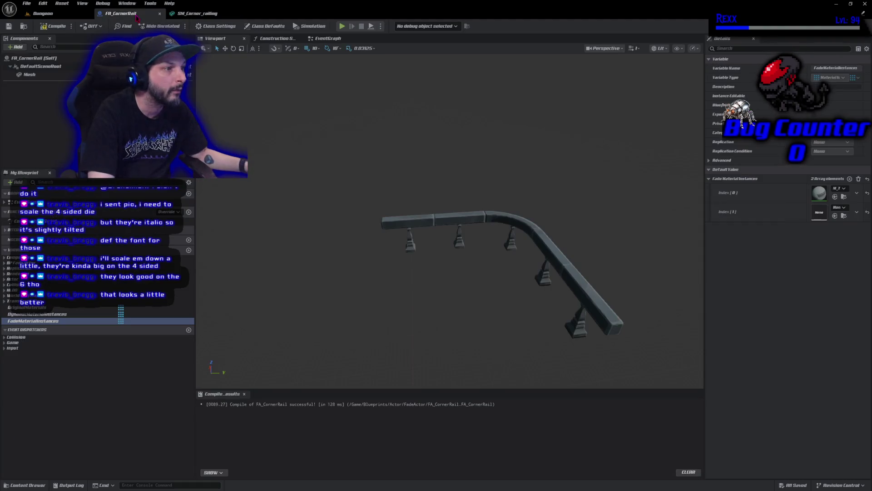
Step: Set FadeMaterialInstances Index [1] to the balusters instance, then compile and save FA_CornerRail
left_click(835, 216)
left_click(64, 30)
key("ctrl+s")
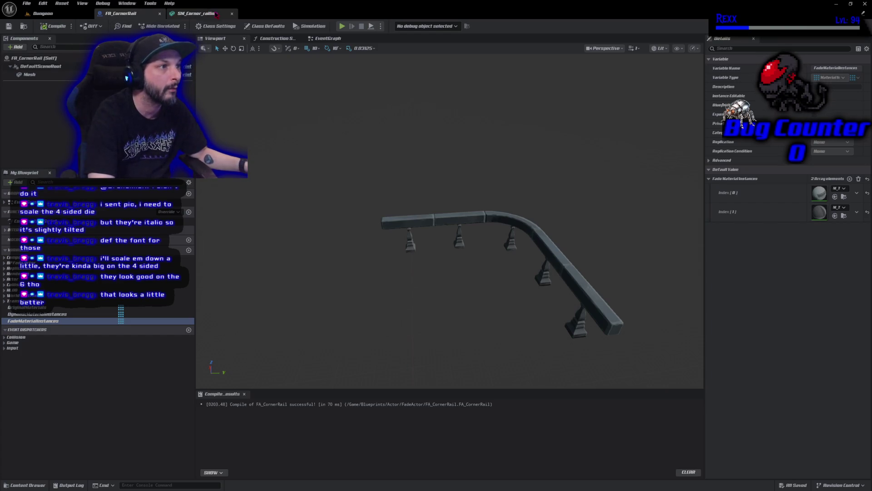
Step: Return to the Dungeon level via the SM_Corner_railing tab
left_click(41, 484)
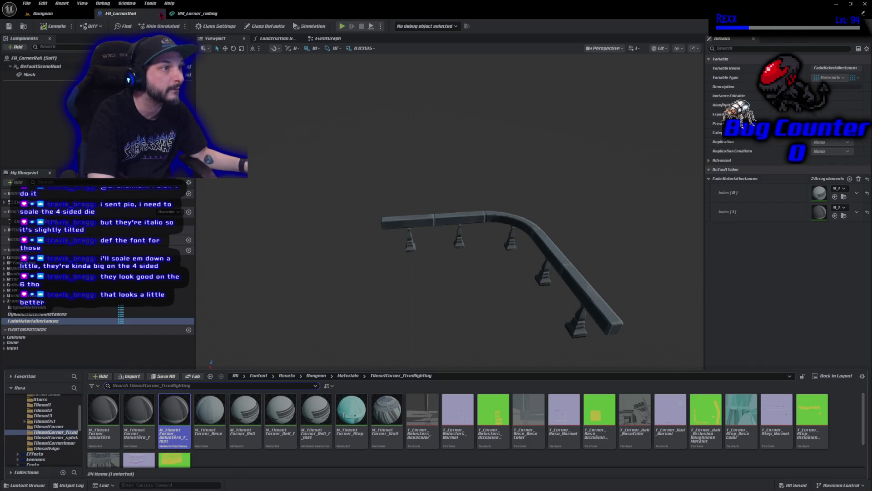
left_click(196, 13)
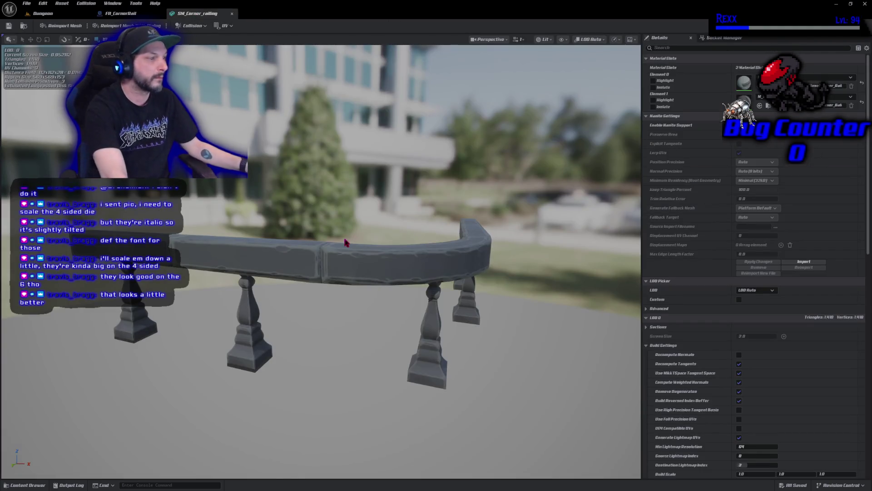
left_click(52, 12)
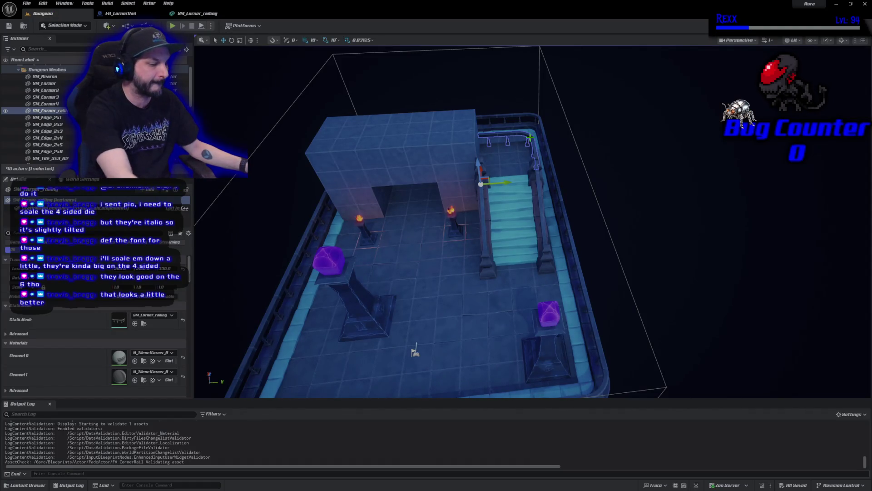
Step: Delete the static SM_Corner_railing and place FA_CornerRail from the FadeActor folder beside the stairs
key("Delete")
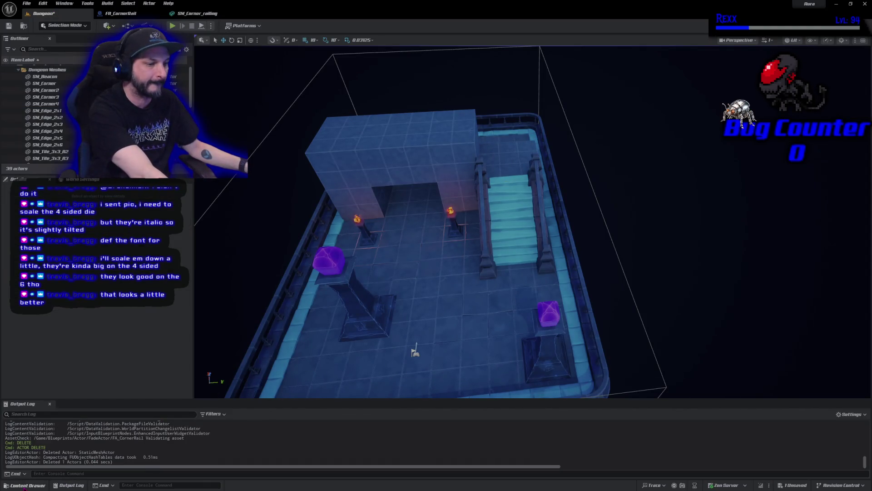
left_click(27, 485)
key("alt+Left")
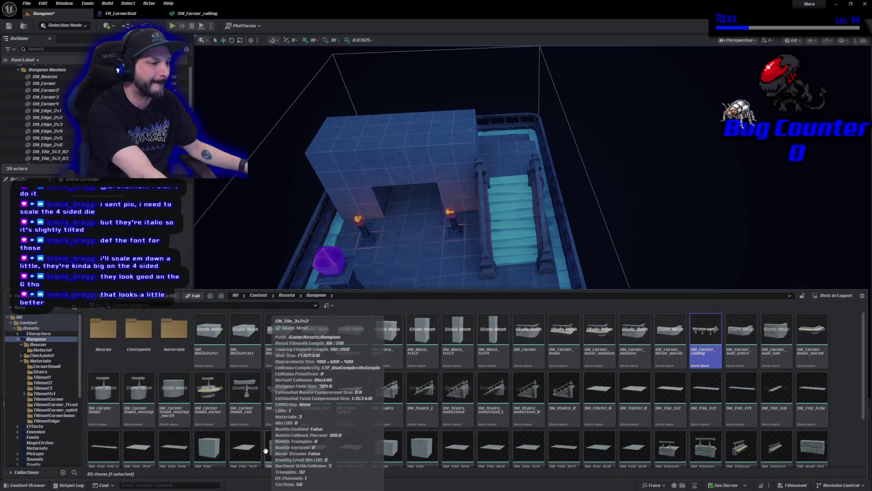
key("alt+Left")
mouse_move(175, 346)
left_mouse_down()
mouse_move(494, 170)
mouse_move(345, 184)
left_mouse_up()
Step: Focus on the placed FA_CornerRail and move it to the right
key("f")
scroll(479, 179, "up", 3)
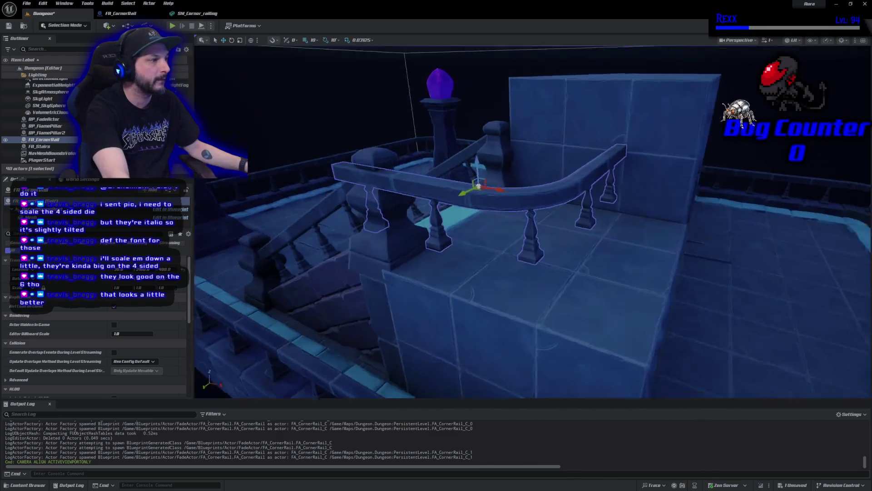
left_click_drag(479, 186, 510, 213)
mouse_move(453, 238)
left_mouse_down()
mouse_move(564, 240)
mouse_move(422, 236)
left_mouse_up()
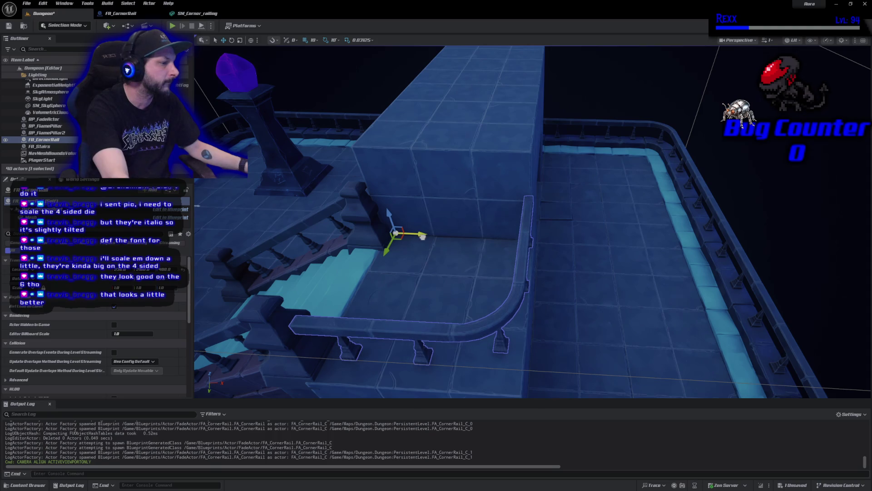
Step: Nudge FA_CornerRail slightly left, lower it and bring it forward
mouse_move(515, 282)
left_mouse_down()
mouse_move(428, 280)
mouse_move(514, 283)
left_mouse_up()
left_click_drag(543, 249, 568, 234)
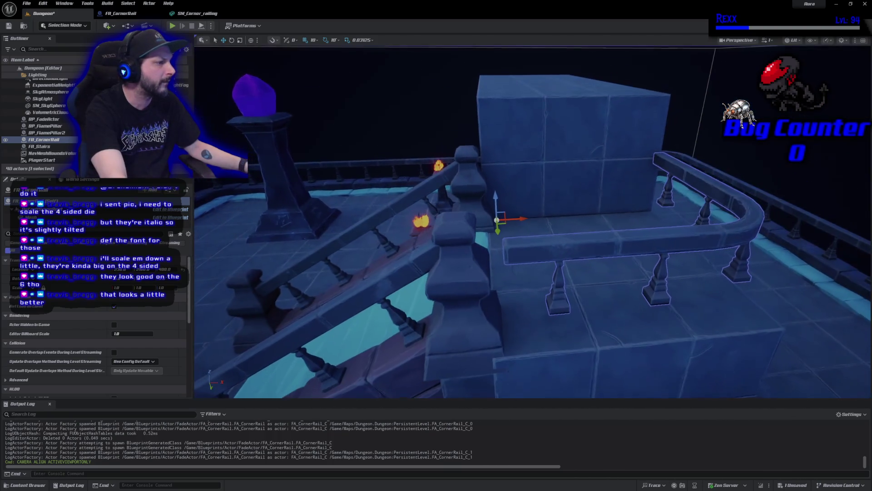
left_click_drag(499, 198, 493, 220)
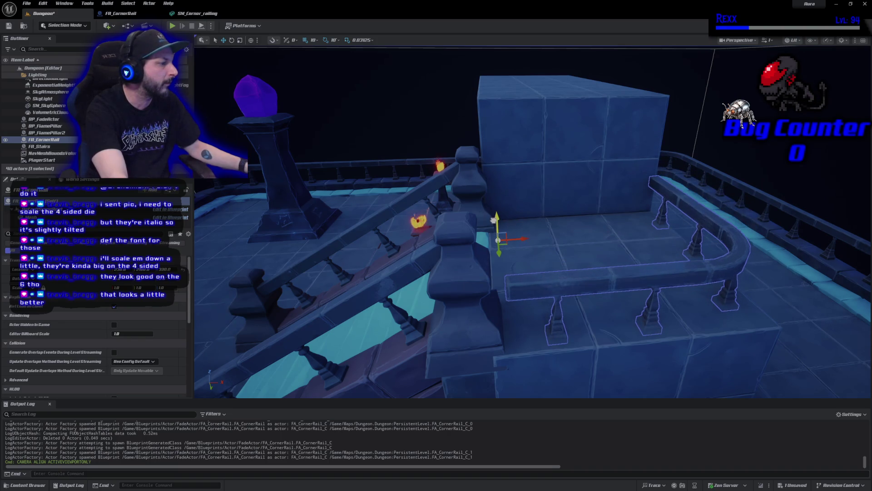
key("f")
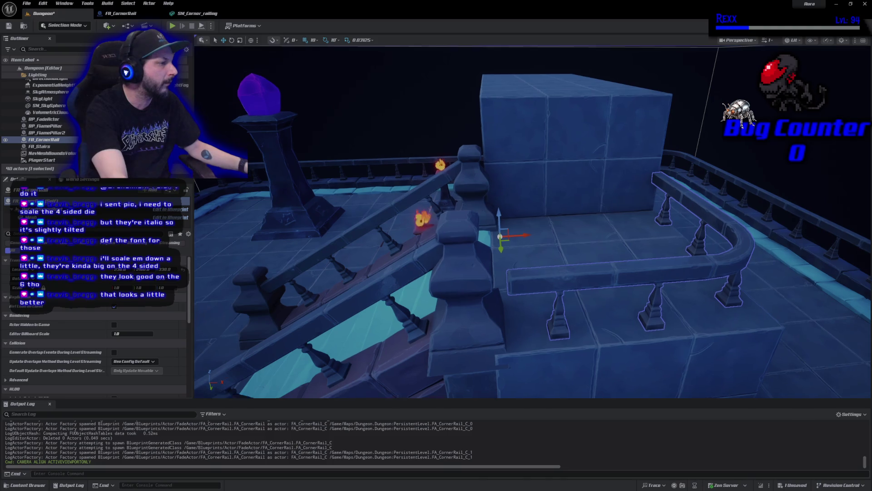
mouse_move(460, 254)
left_mouse_down()
mouse_move(551, 260)
mouse_move(611, 313)
left_mouse_up()
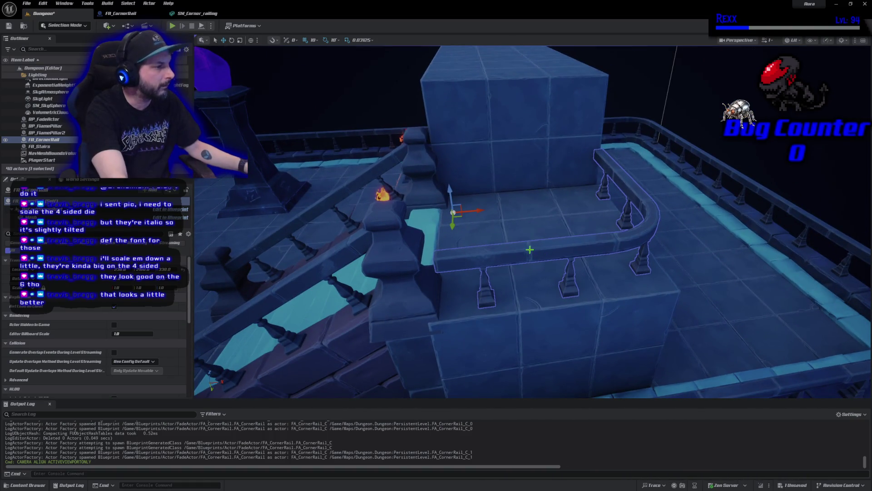
scroll(227, 207, "down", 5)
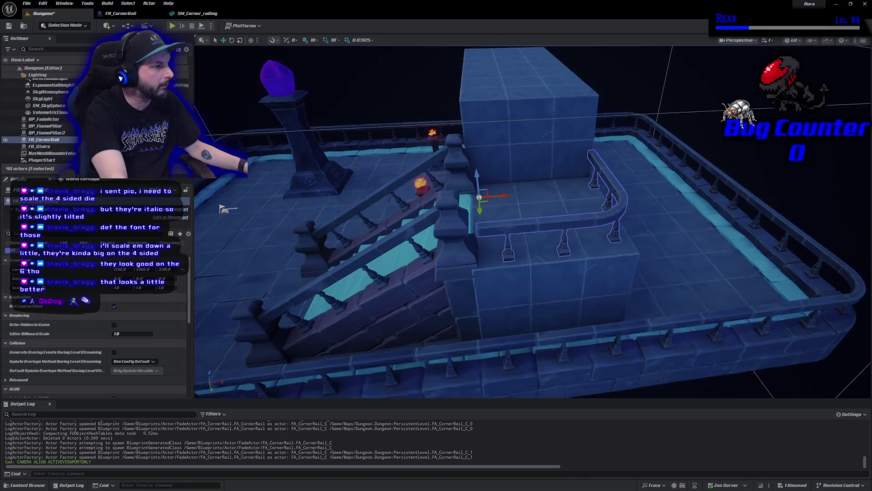
Step: Shift FA_Stairs slightly along X and vertically to line up with the rail
left_click(476, 256)
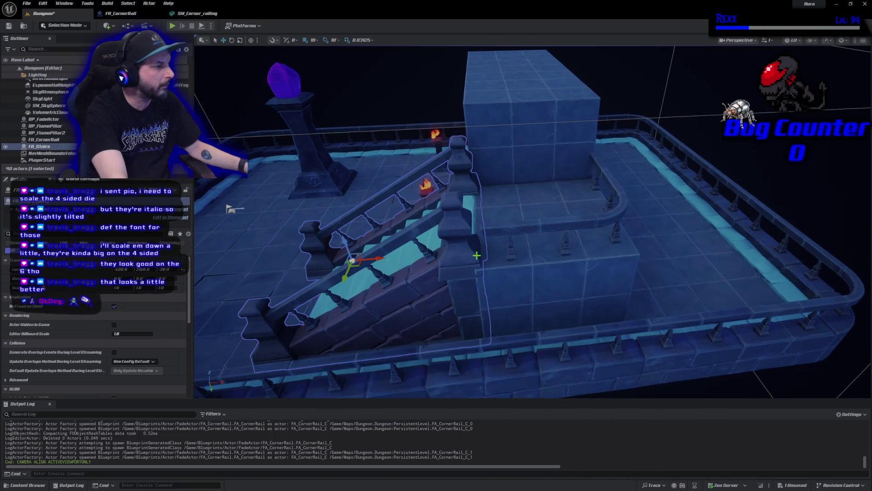
left_click_drag(378, 260, 378, 260)
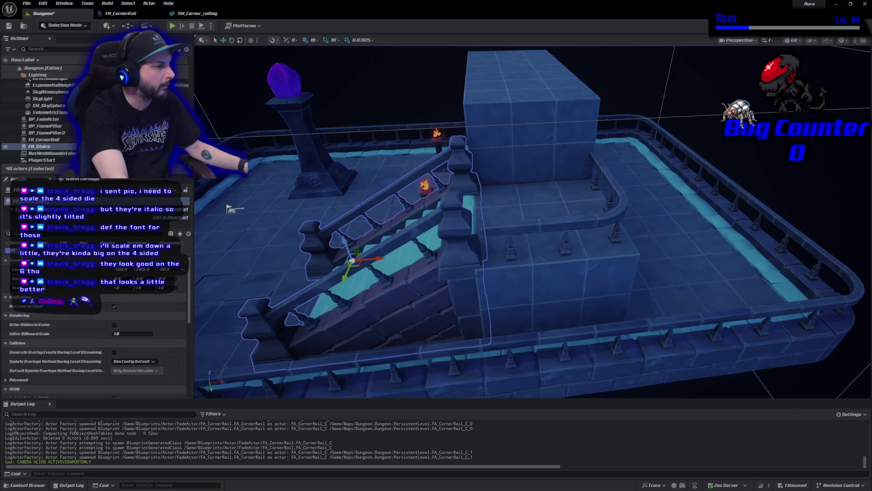
left_click_drag(347, 242, 348, 237)
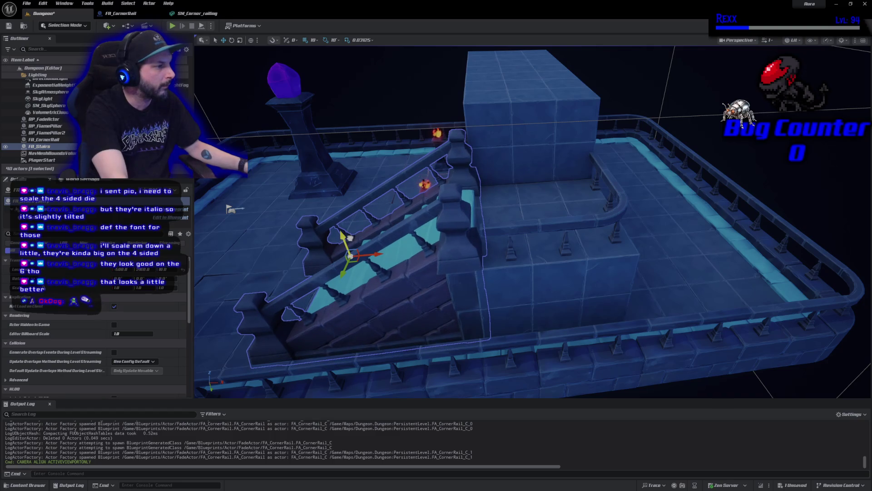
mouse_move(461, 264)
left_mouse_down()
mouse_move(409, 245)
mouse_move(389, 212)
mouse_move(375, 217)
mouse_move(337, 197)
mouse_move(563, 289)
left_mouse_up()
left_click(568, 296)
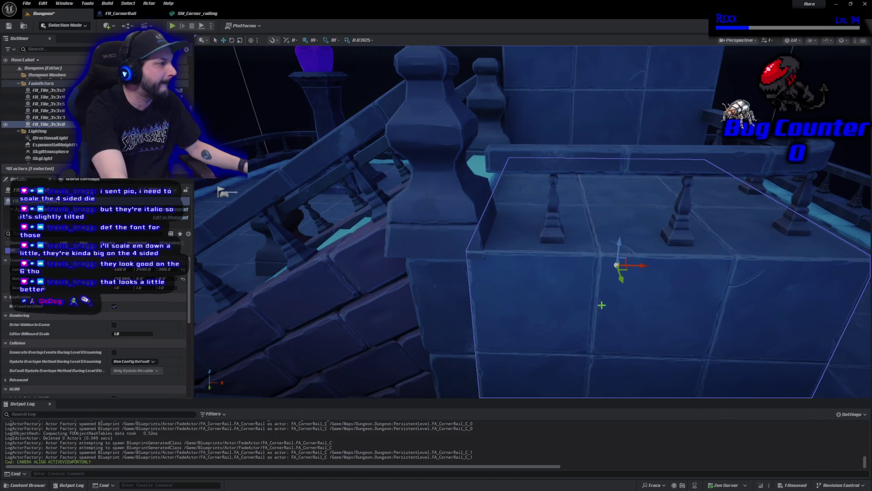
Step: Shift FA_Tile_3x3x8 along X and nudge FA_CornerRail slightly sideways beside the stairs
mouse_move(629, 267)
left_mouse_down()
mouse_move(645, 270)
mouse_move(636, 268)
left_mouse_up()
left_click(432, 299)
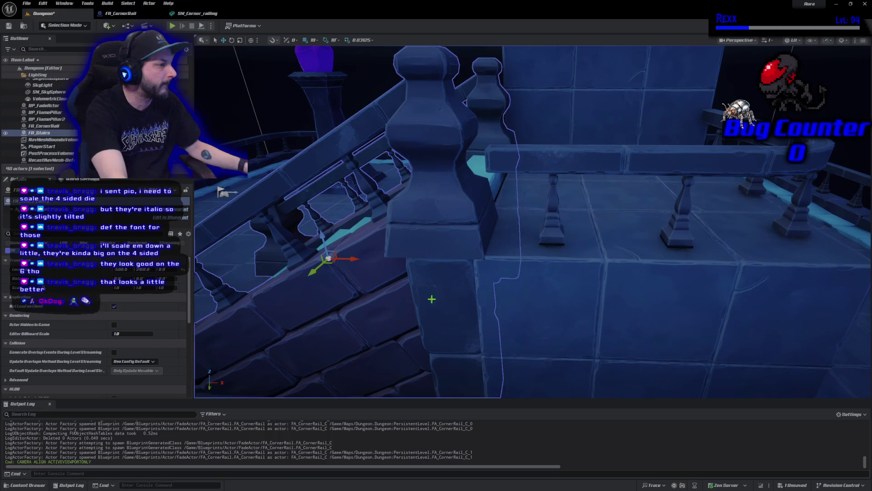
left_click(575, 172)
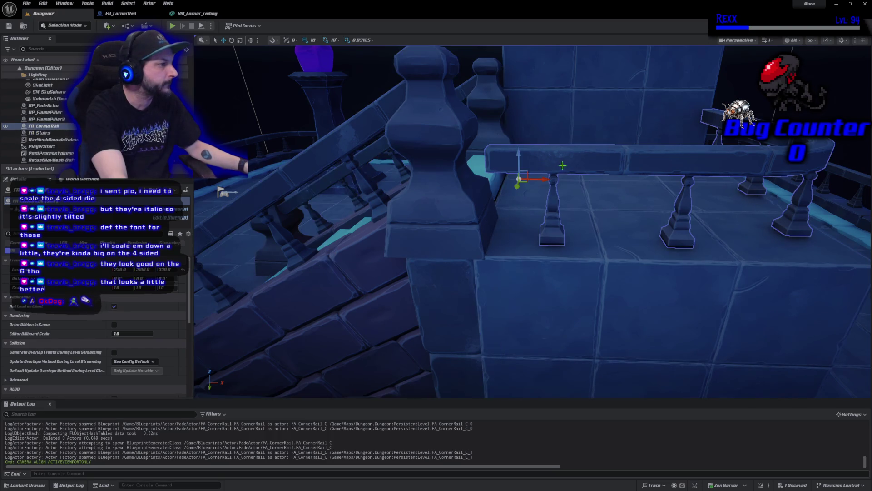
key("f")
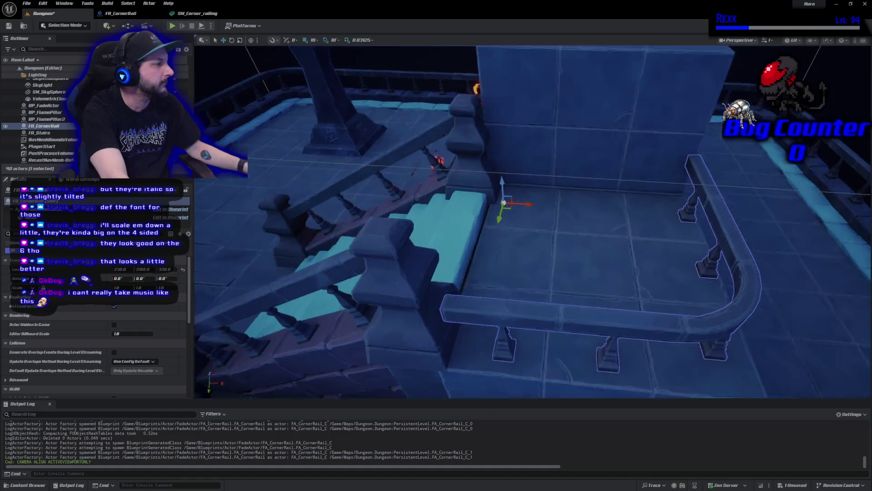
mouse_move(300, 121)
left_mouse_down()
mouse_move(382, 122)
mouse_move(759, 240)
left_mouse_up()
left_click_drag(617, 168, 614, 168)
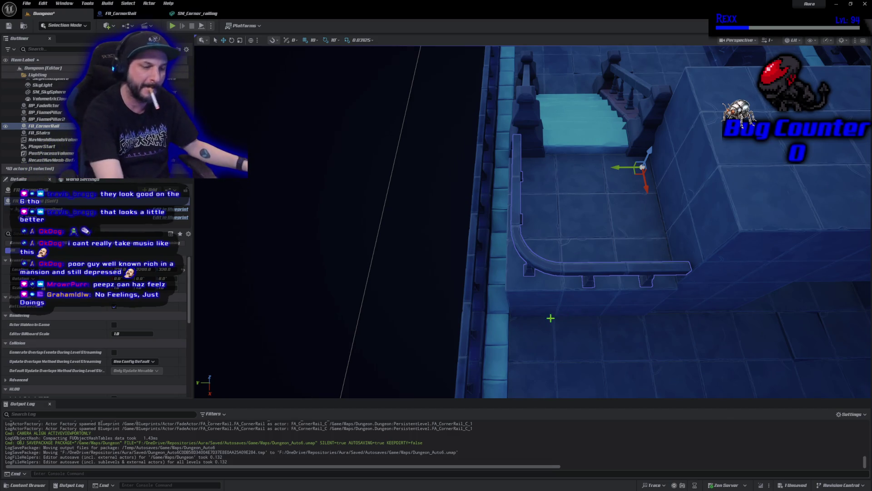
Step: Open the File menu to save the level
left_click(26, 4)
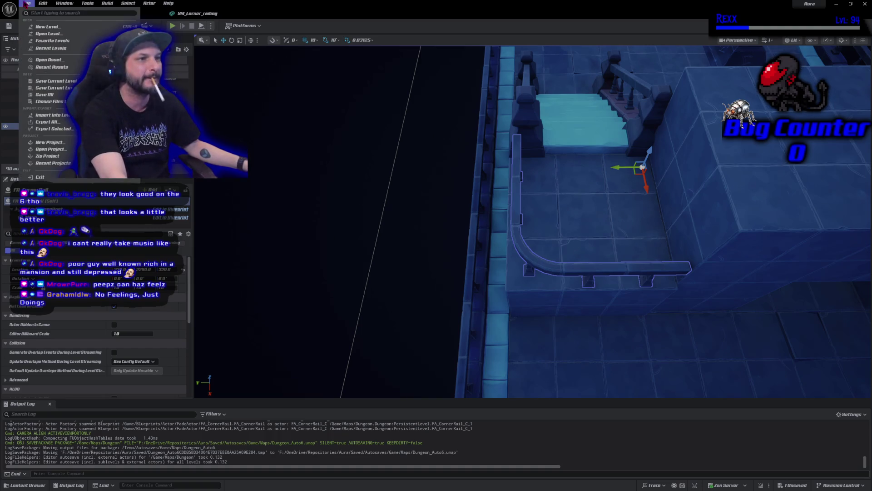
Step: Save the current Dungeon level, then nudge FA_CornerRail and FA_Stairs slightly along the same axis
left_click(59, 95)
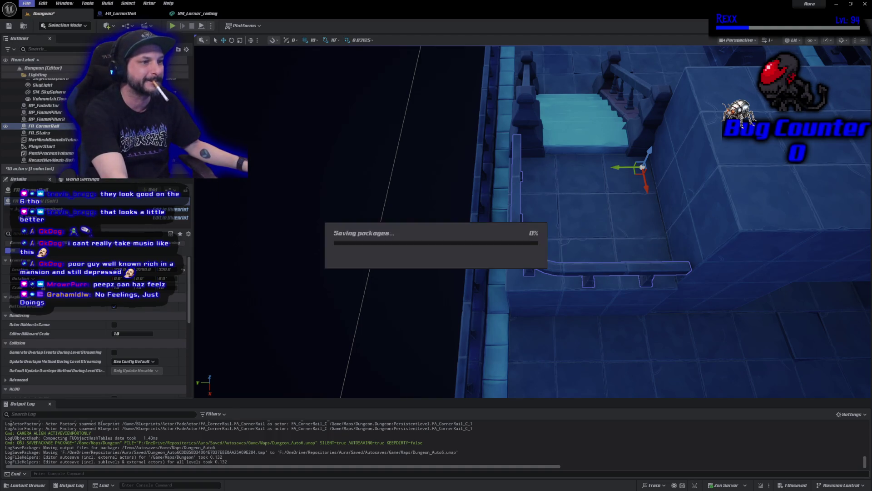
mouse_move(277, 234)
left_mouse_down()
mouse_move(265, 177)
mouse_move(232, 134)
mouse_move(292, 222)
left_mouse_up()
left_click_drag(539, 154, 539, 155)
left_click(475, 175)
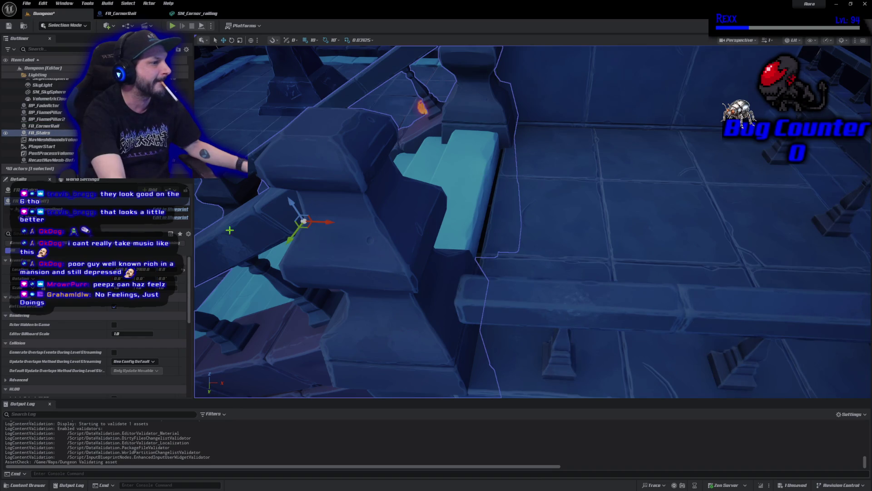
left_click_drag(329, 224, 332, 225)
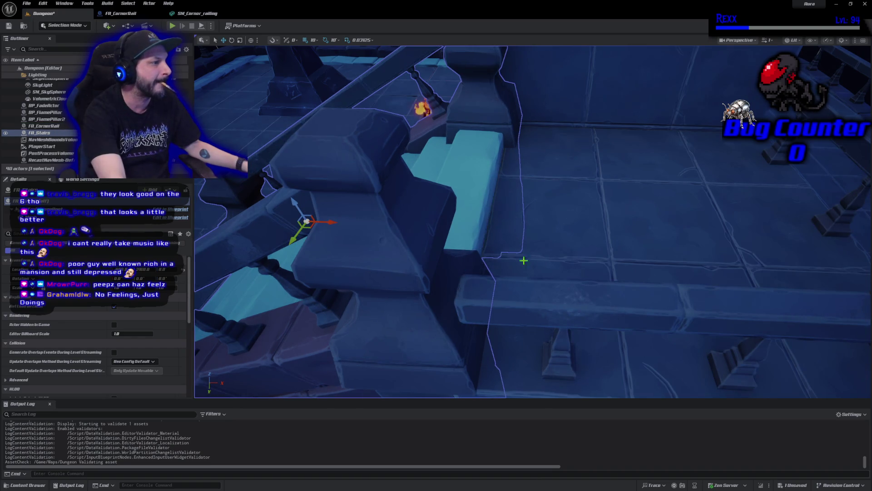
scroll(563, 245, "down", 5)
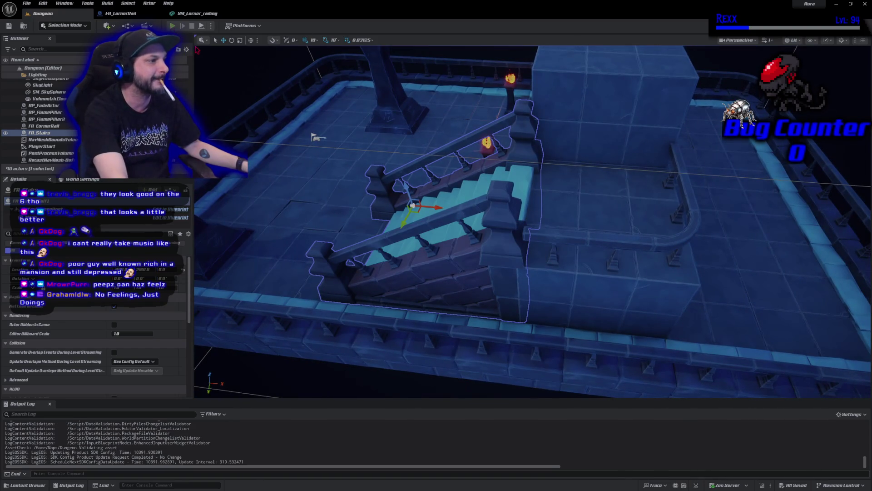
left_click(172, 25)
mouse_move(591, 136)
left_mouse_down()
mouse_move(531, 145)
mouse_move(512, 202)
mouse_move(533, 228)
left_mouse_up()
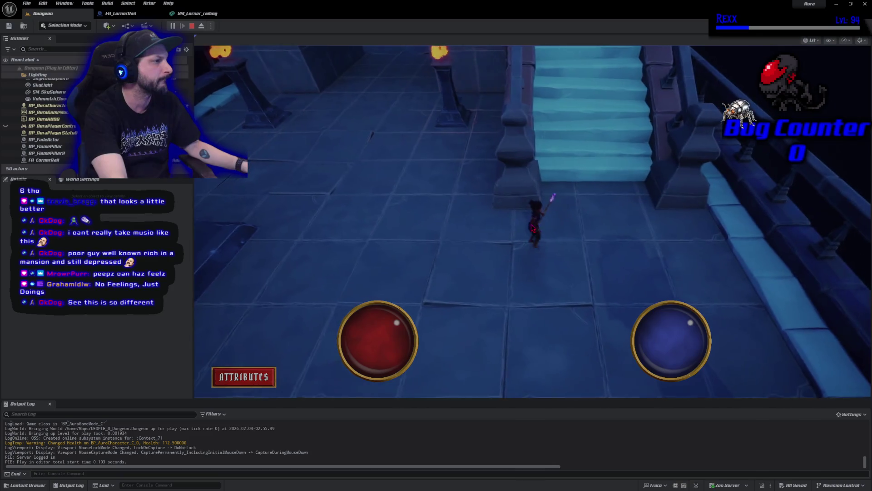
key("Escape")
key("f")
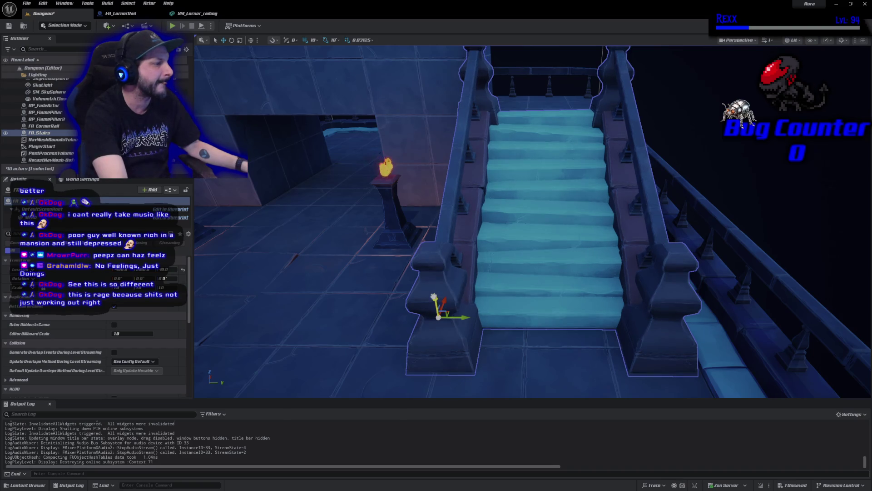
Step: Lower FA_Stairs to Location Z -30 and save the Dungeon level
left_click_drag(571, 276, 562, 259)
mouse_move(356, 159)
left_mouse_down()
mouse_move(361, 164)
mouse_move(369, 153)
left_mouse_up()
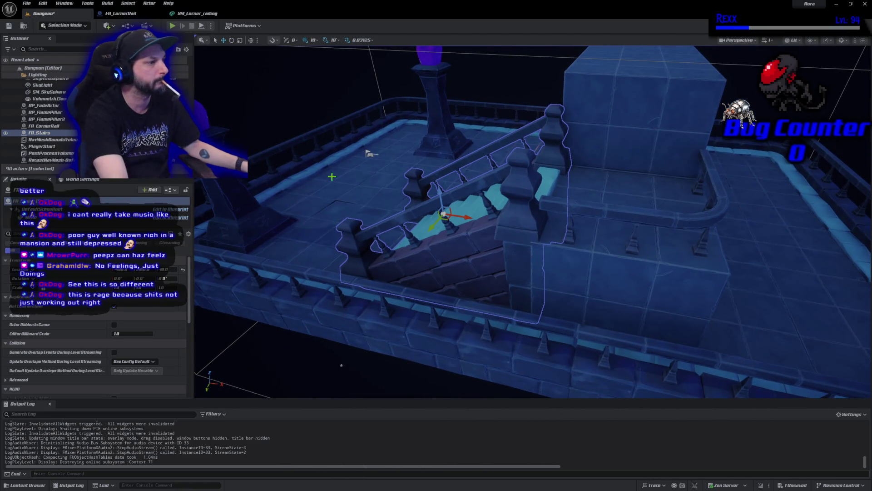
mouse_move(441, 189)
left_mouse_down()
mouse_move(459, 205)
mouse_move(625, 181)
left_mouse_up()
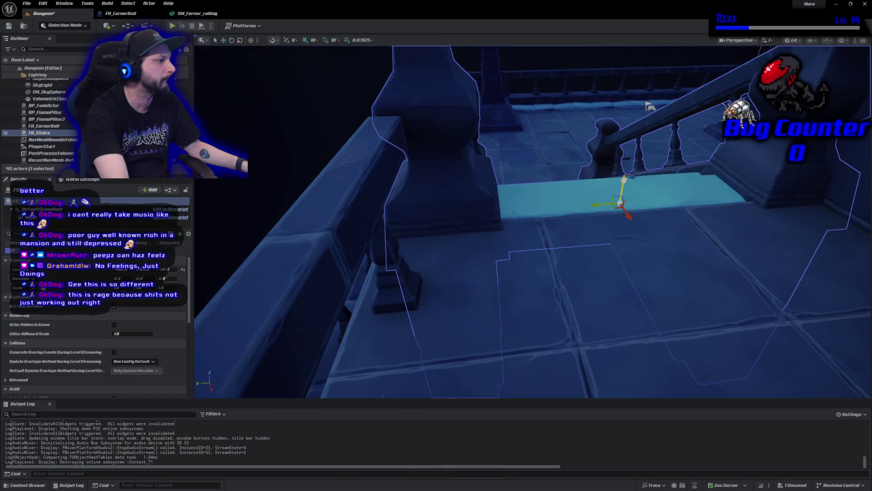
mouse_move(616, 248)
left_mouse_down()
mouse_move(545, 291)
mouse_move(617, 247)
left_mouse_up()
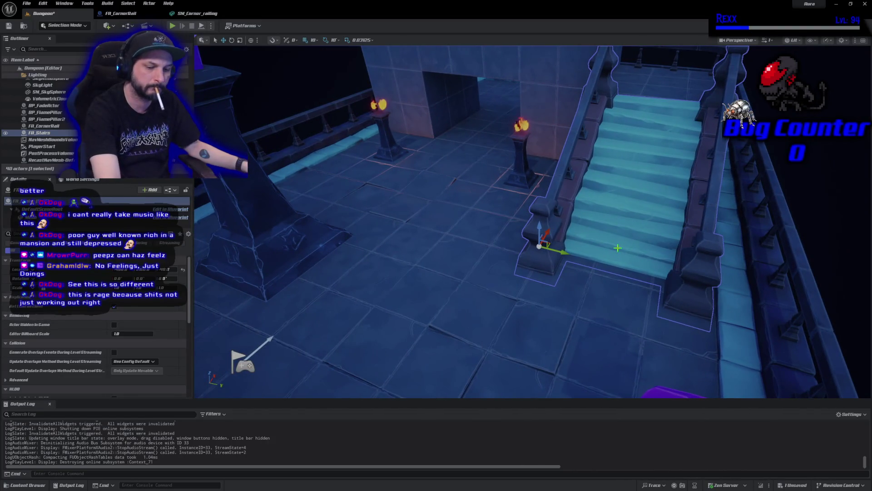
key("ctrl+s")
Step: Bring the view toward the stair railing and start a Play-in-Editor test
left_click(555, 238)
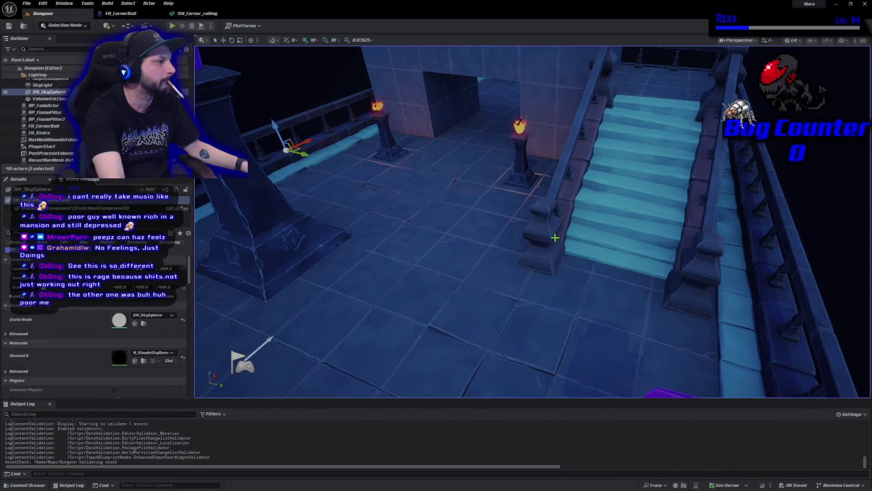
mouse_move(532, 223)
left_mouse_down()
mouse_move(528, 204)
mouse_move(500, 189)
mouse_move(494, 196)
left_mouse_up()
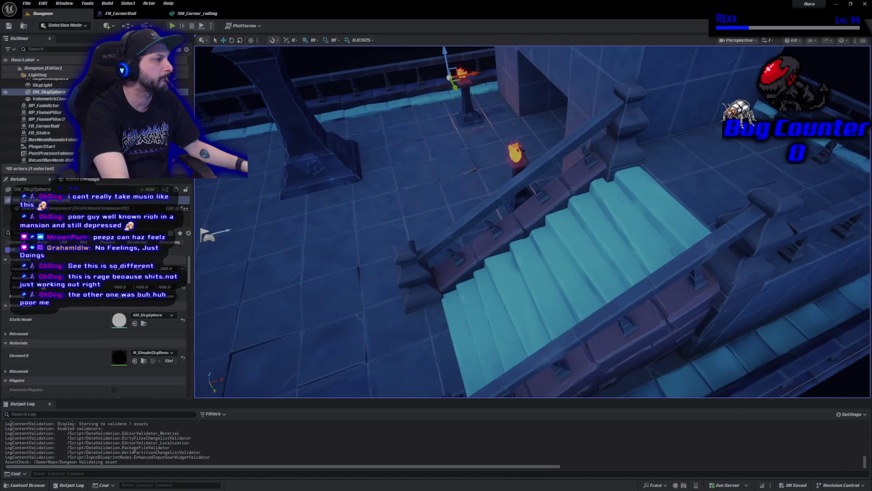
left_click(173, 26)
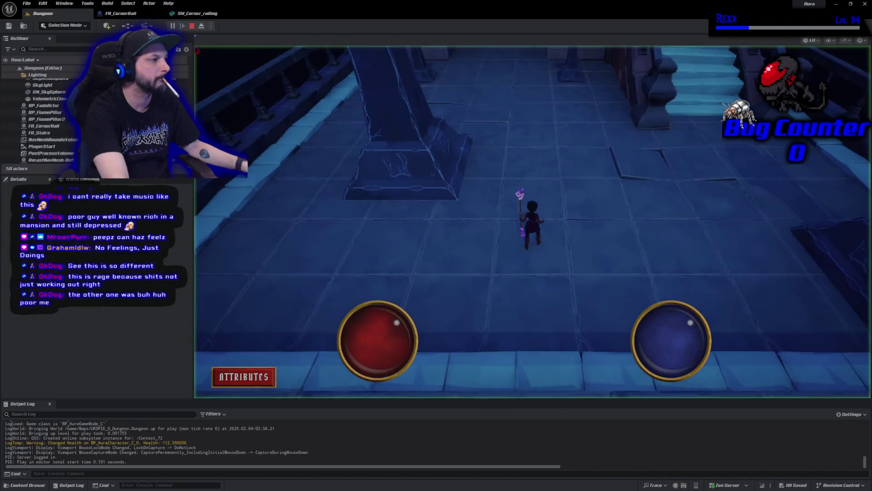
Step: Run the character through the tiled room up to the railing, then end the Play-in-Editor session
key("w")
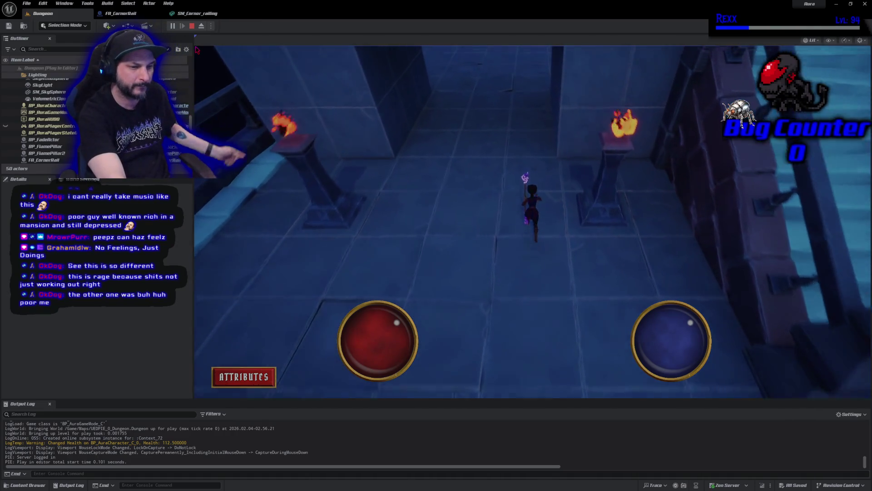
key("w")
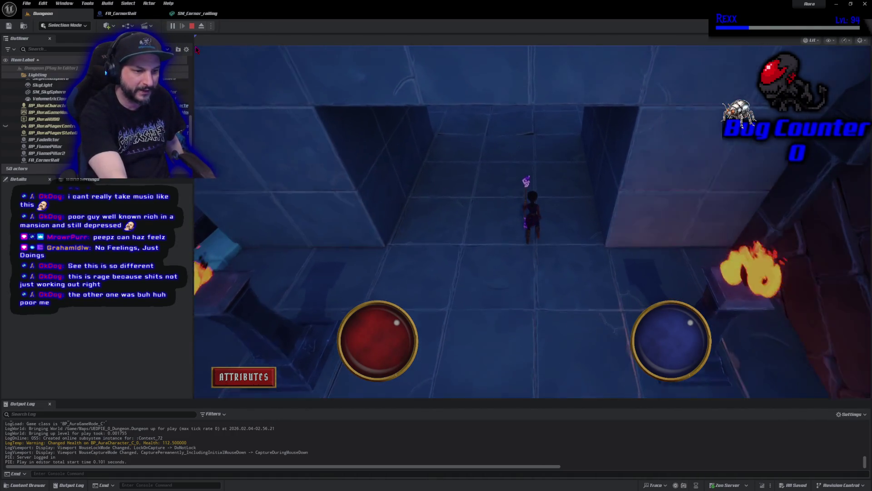
key("w")
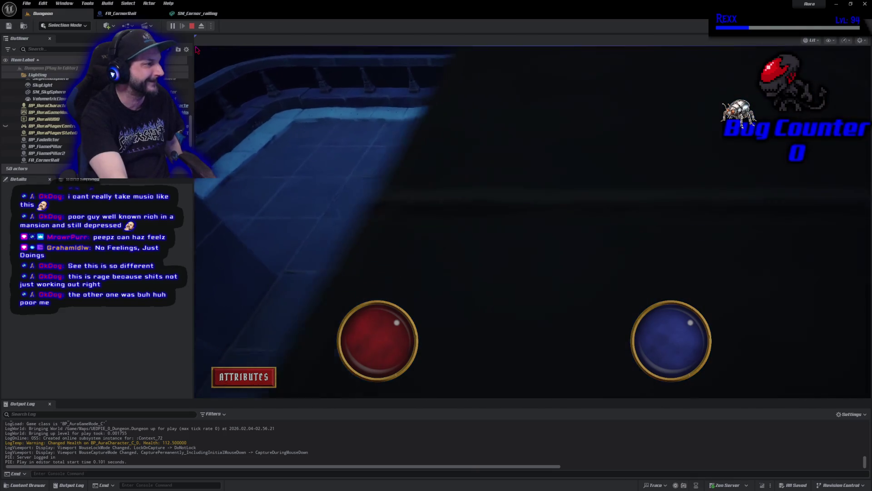
key("w")
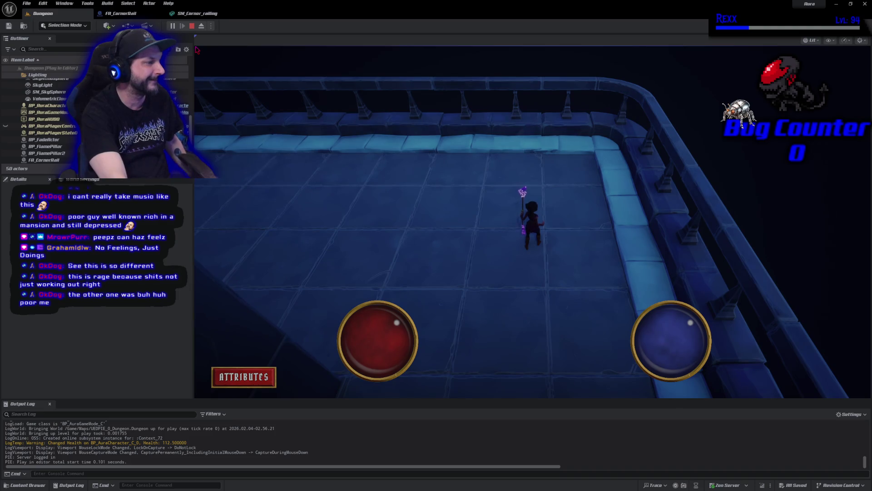
key("w")
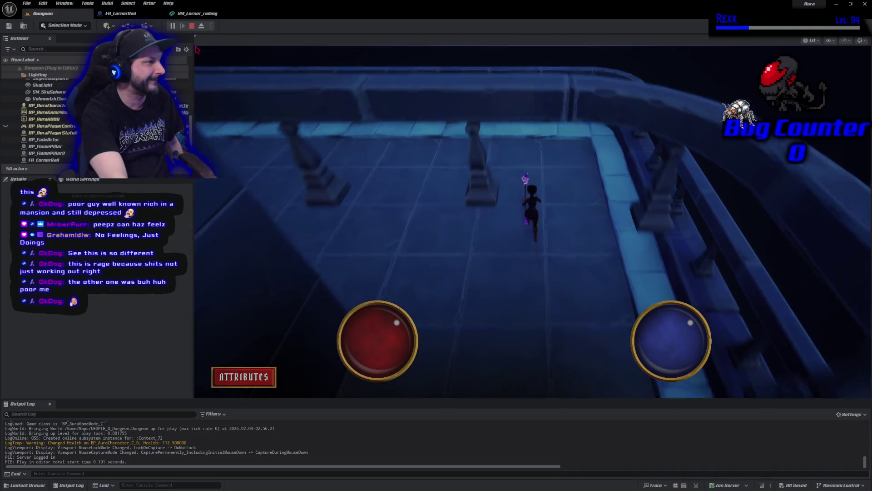
key("s")
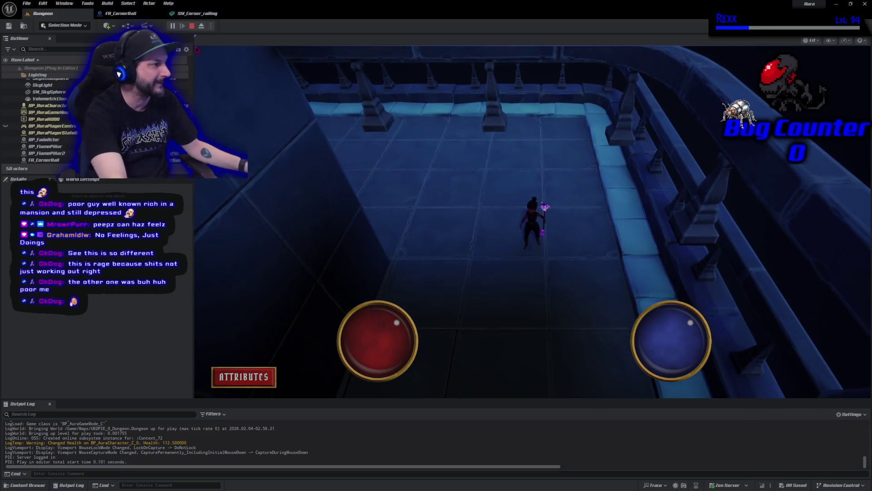
key("Escape")
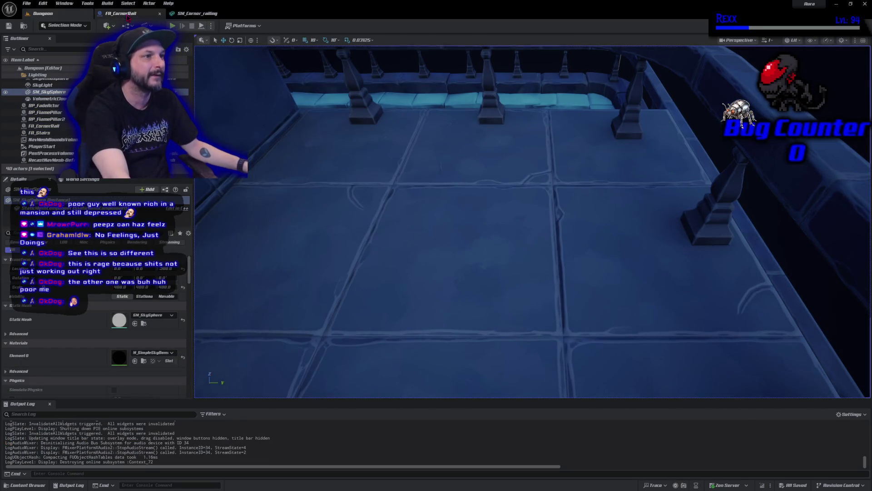
Step: Open the BP_AuraCharacter Blueprint from the Character/Aura folder in the Content Drawer
left_click(25, 484)
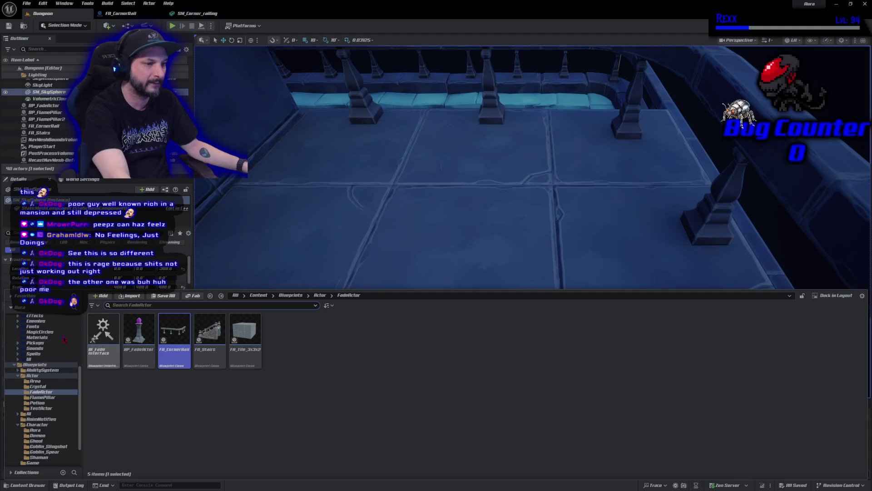
left_click(35, 429)
left_click(135, 359)
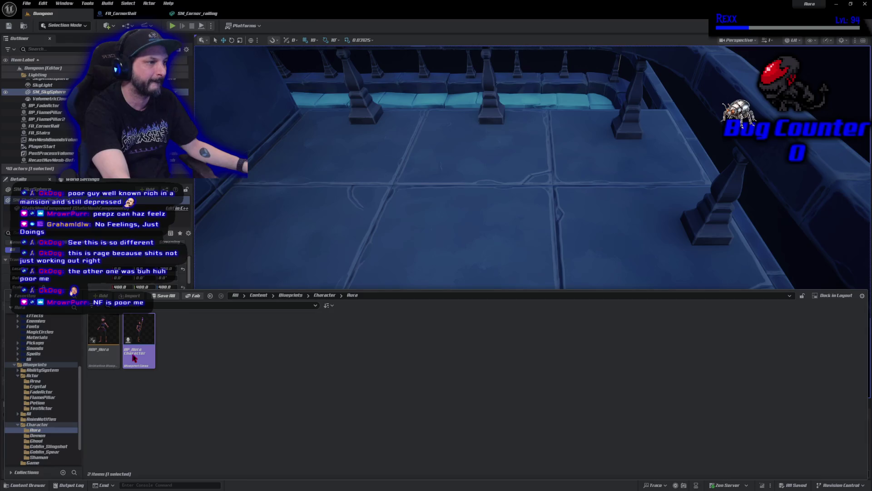
double_click(134, 359)
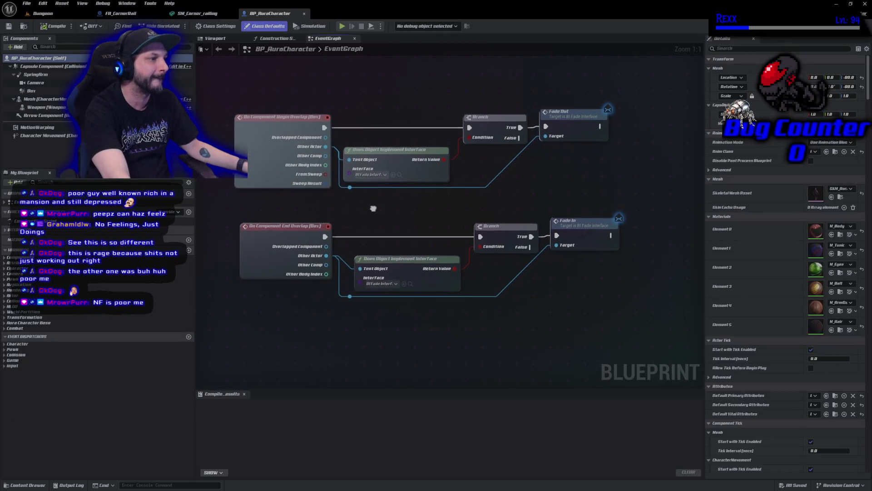
Step: Select the Box trigger component in the Viewport preview and make it wider
left_click(264, 40)
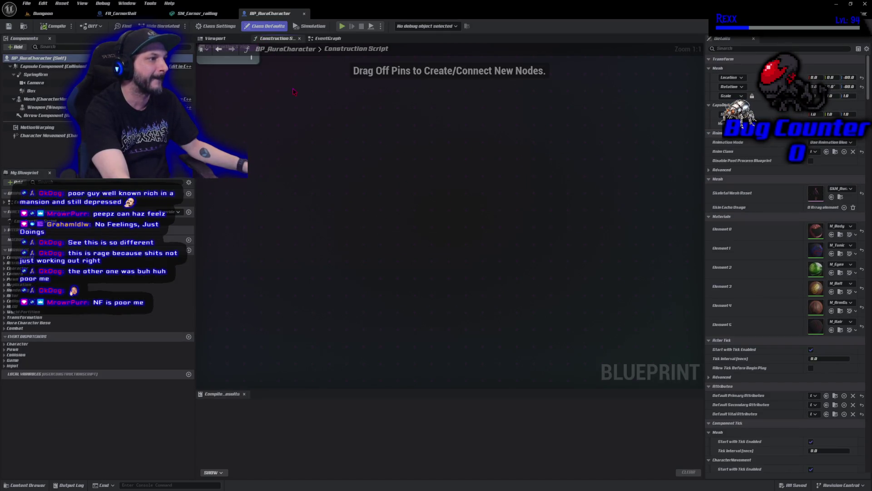
left_click(216, 38)
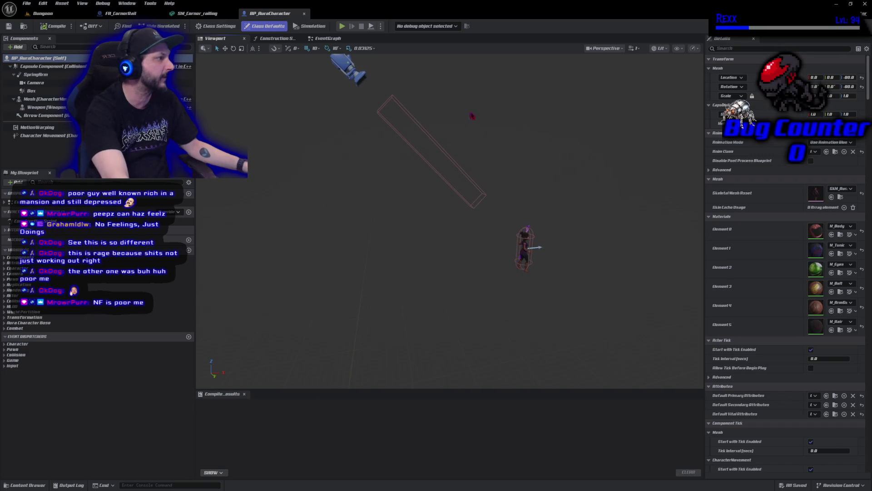
left_click(31, 90)
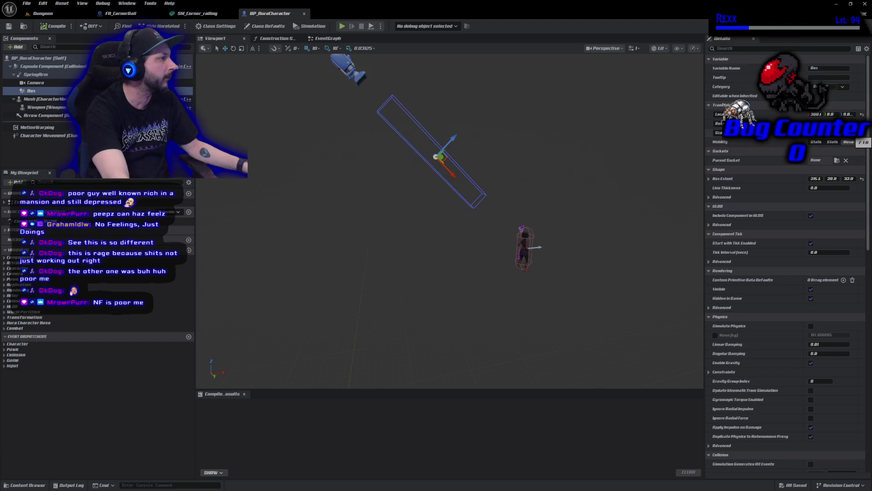
key("ctrl+z")
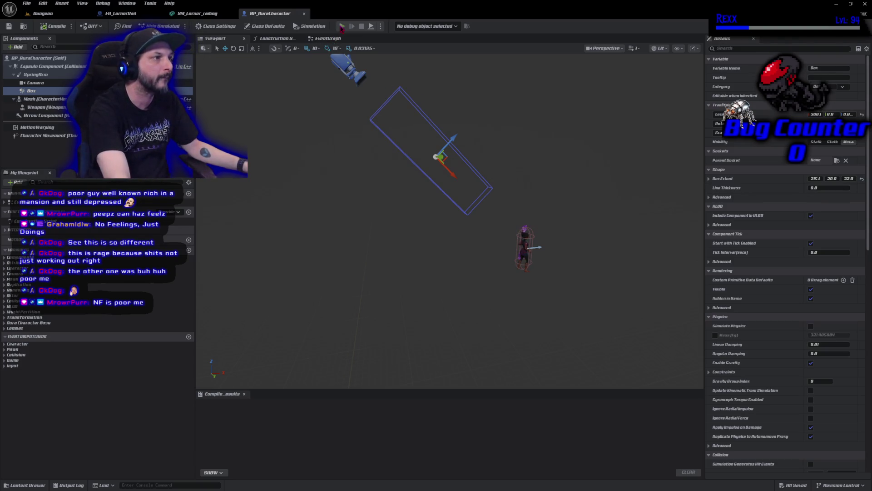
left_click(342, 27)
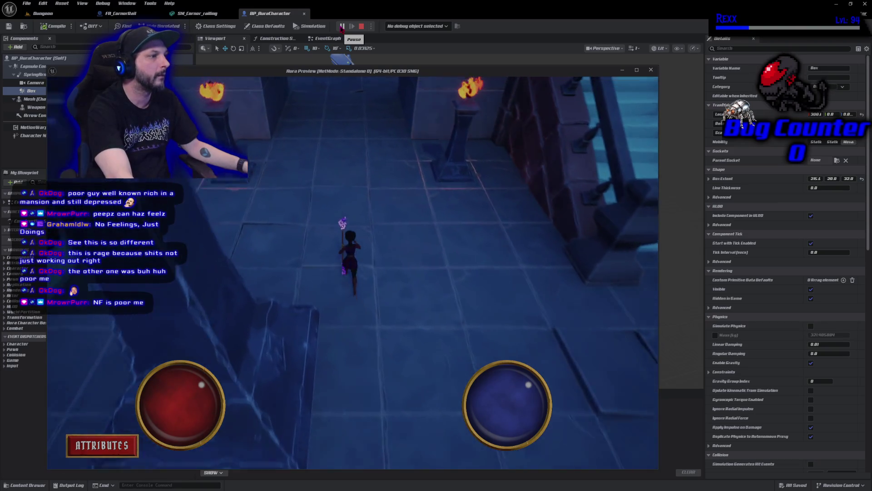
key("w")
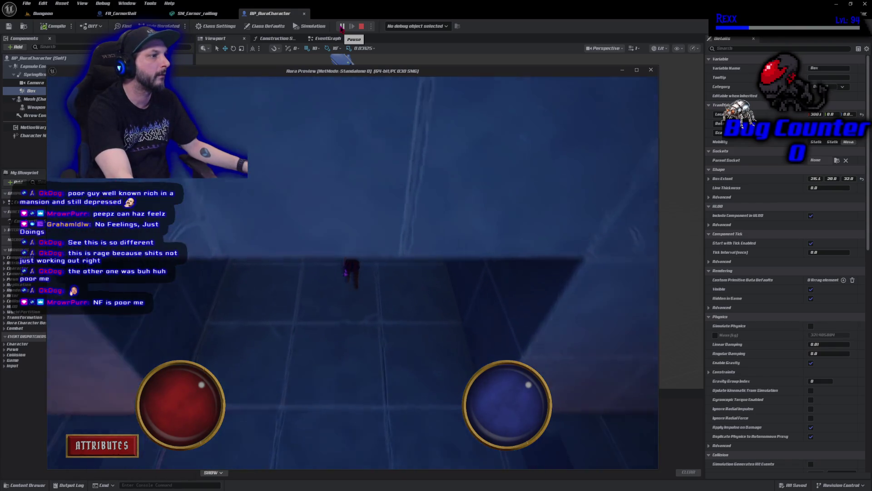
key("w")
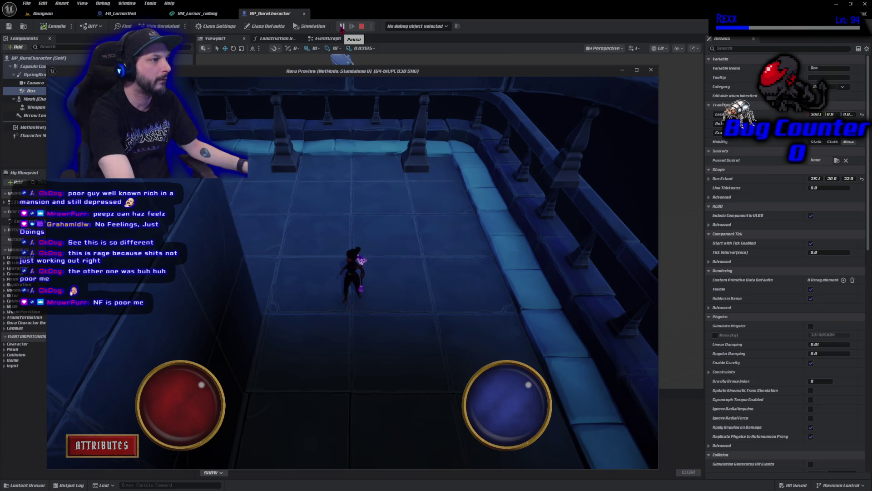
key("Escape")
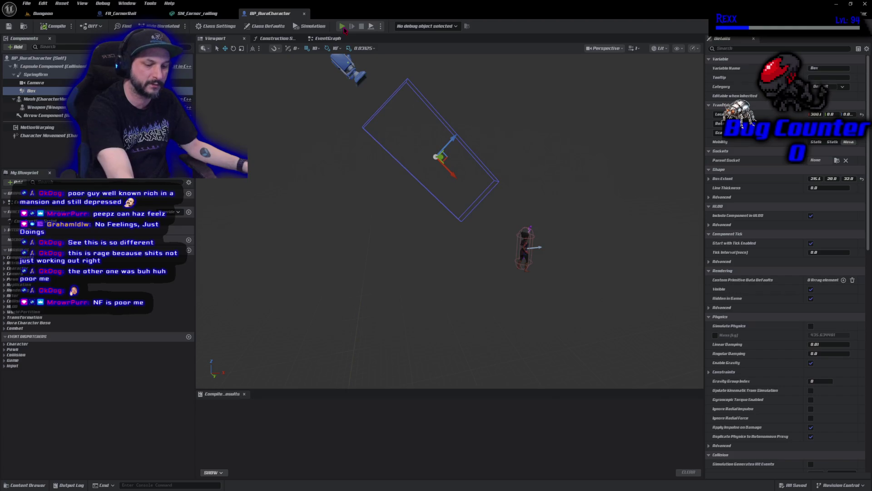
Step: Playtest by walking the character up beside the railing, then stop the session
left_click(343, 27)
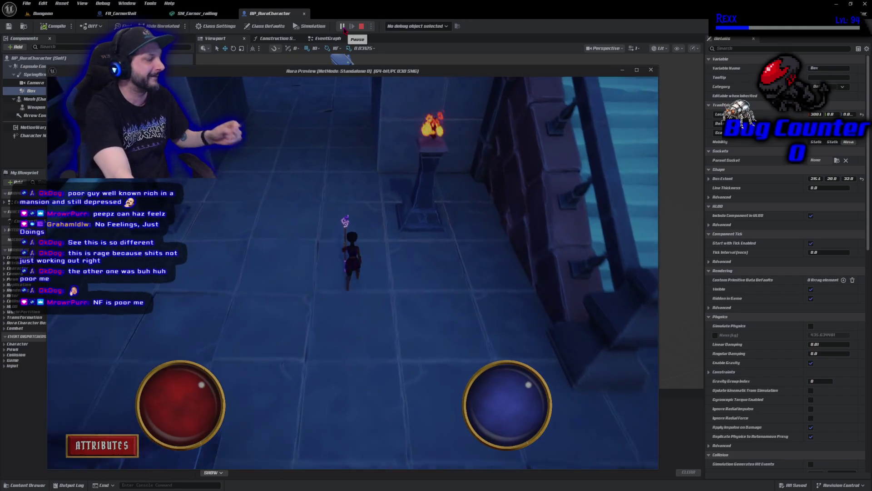
key("w")
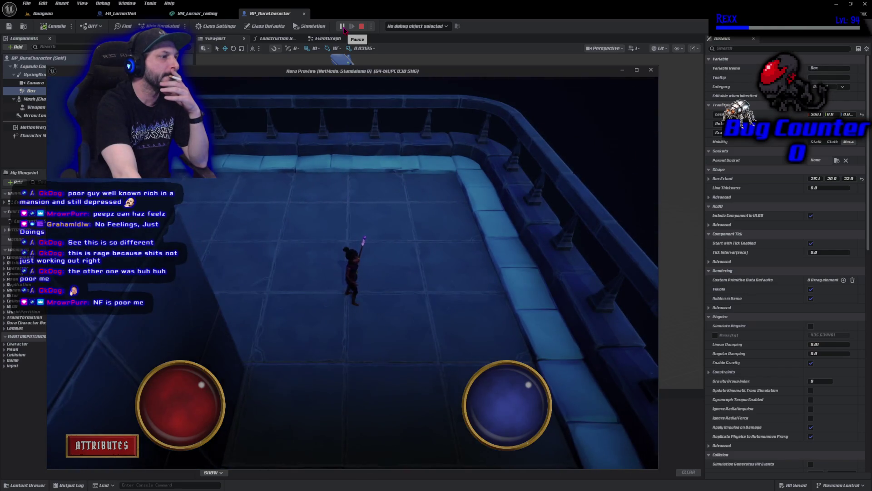
key("d")
key("w")
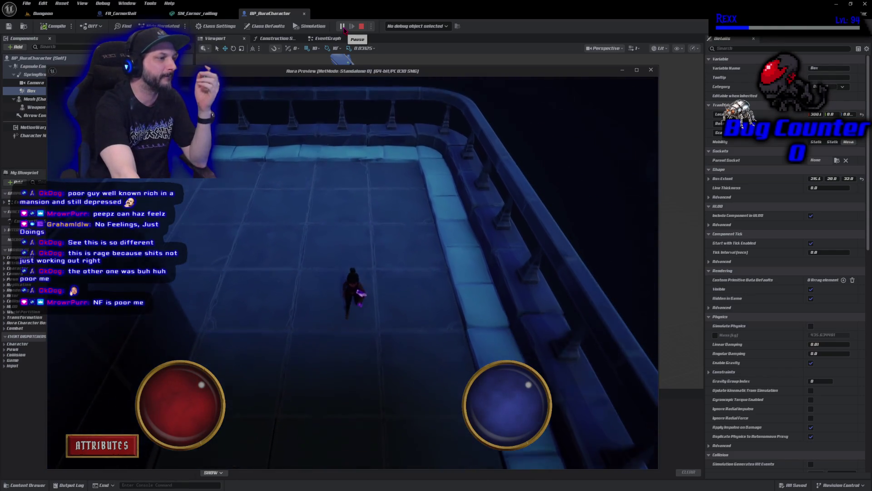
key("d")
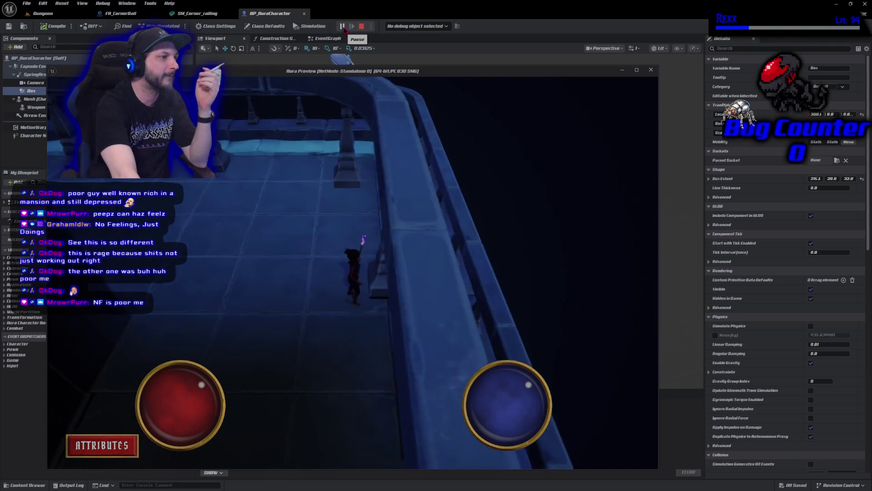
key("w")
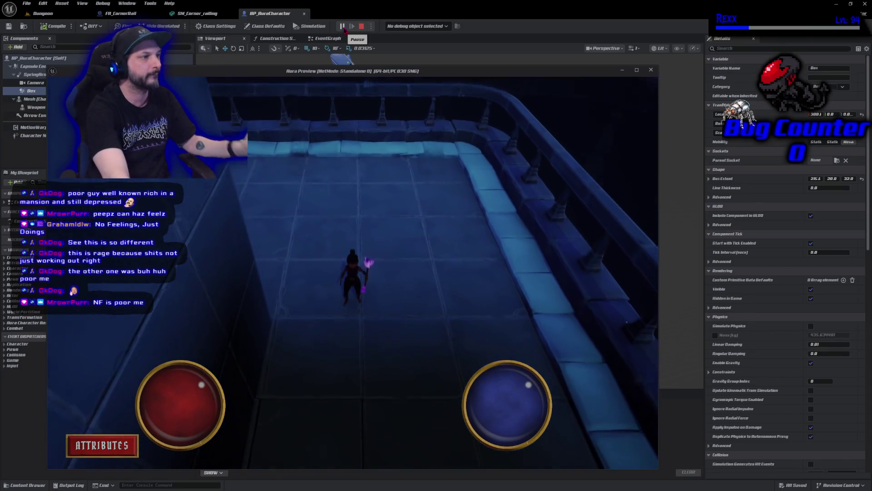
key("Escape")
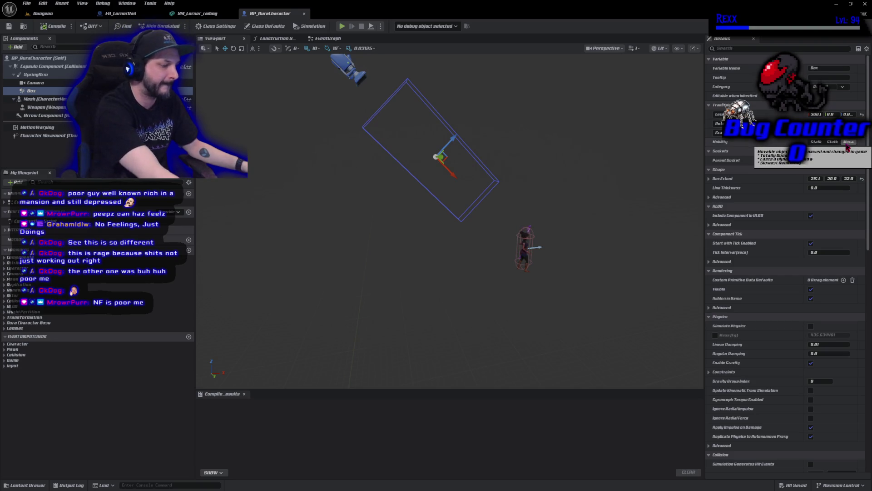
Step: Enlarge the Box trigger into a squarer shape and playtest it toward the torch-lit wall
left_click_drag(832, 132, 845, 132)
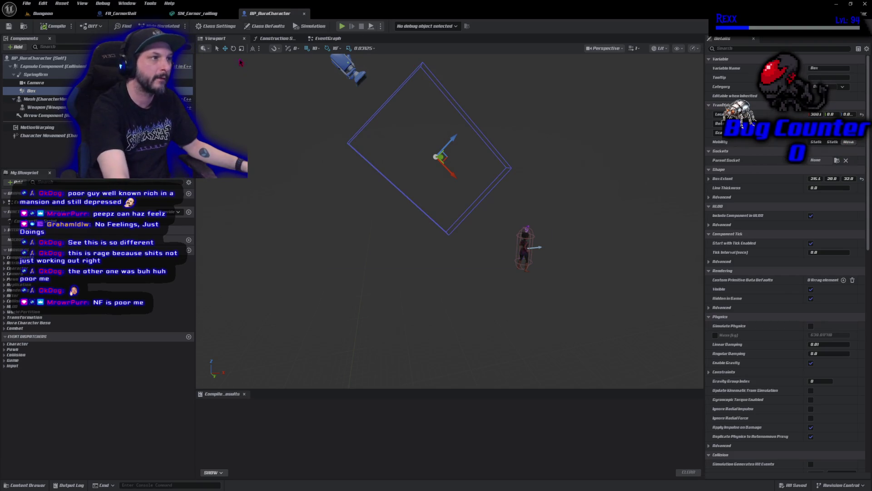
left_click(344, 26)
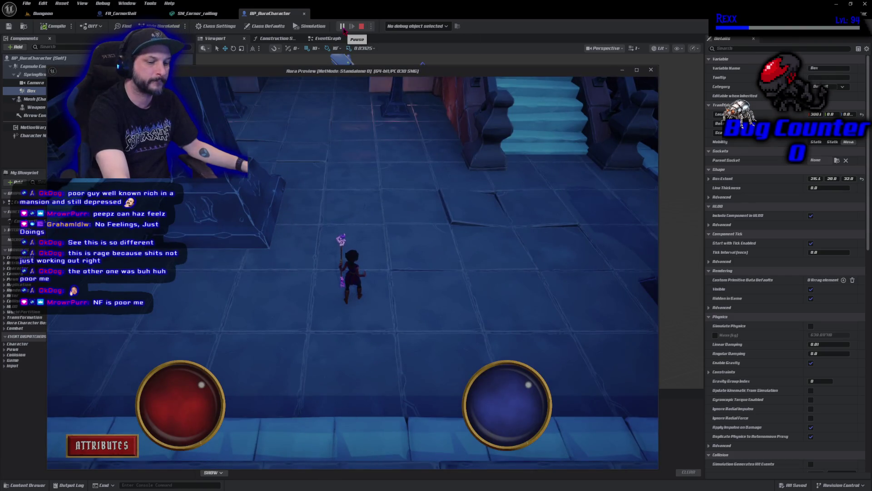
key("w")
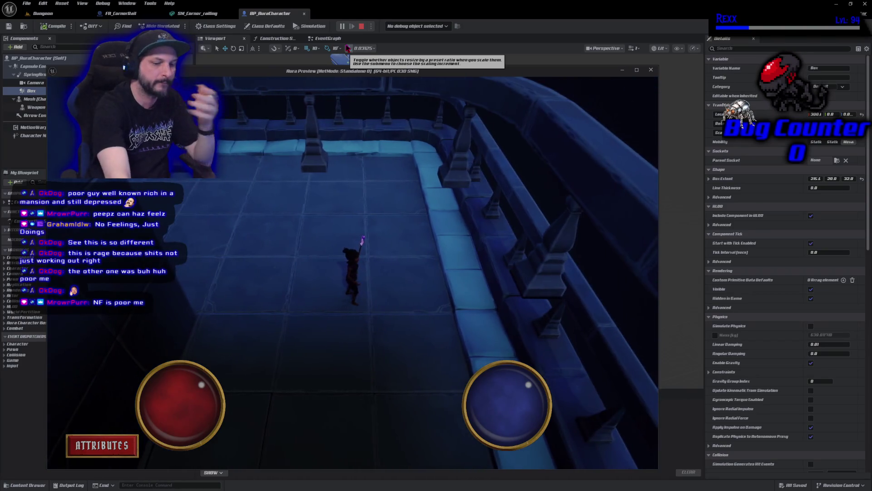
key("Escape")
Step: Enable scale snapping, return the Box to a thin rectangle, and save BP_AuraCharacter
left_click(349, 48)
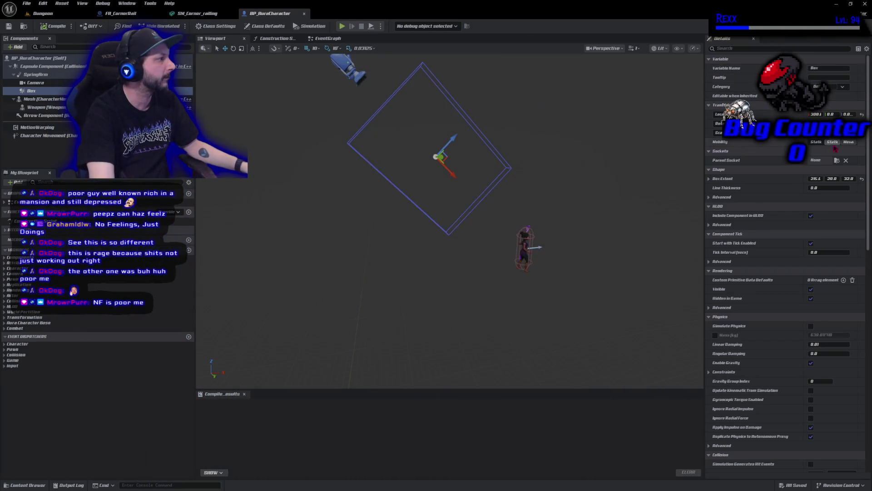
key("Return")
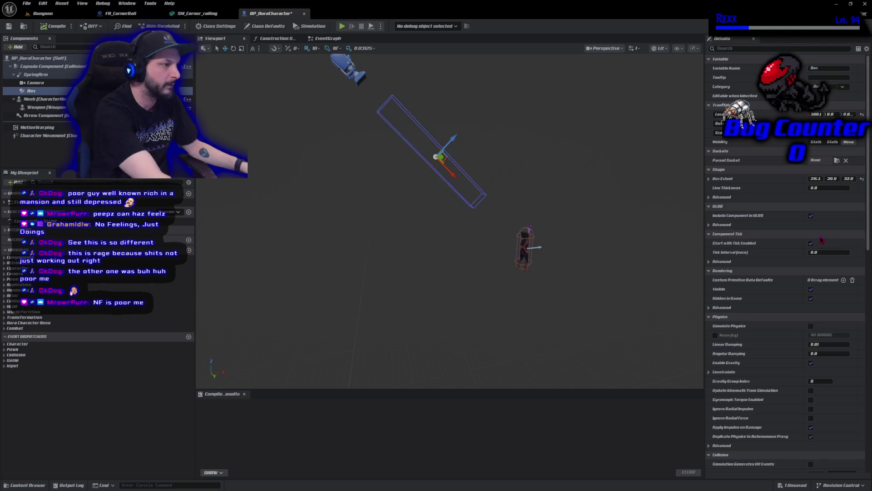
key("ctrl+s")
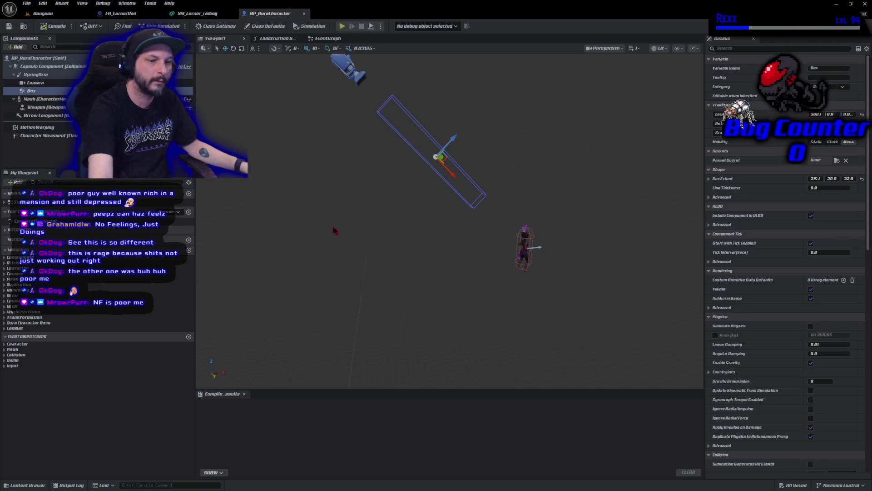
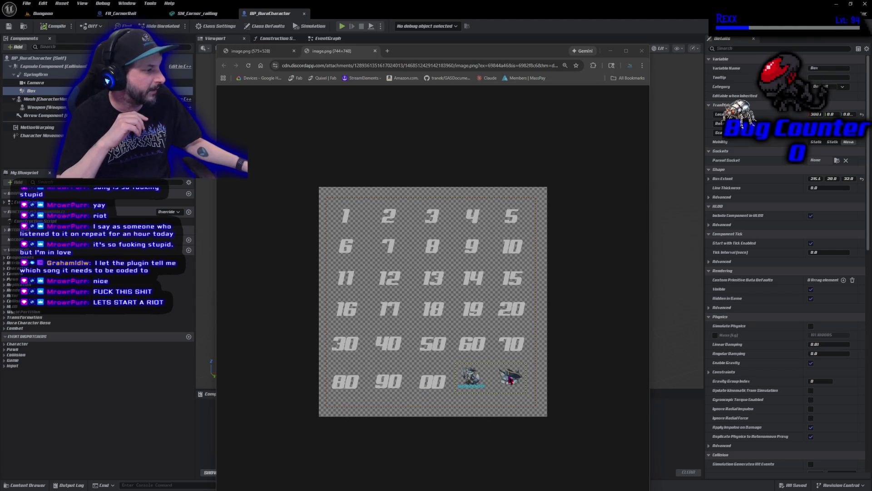
Step: Zoom in and scroll around the numbered sprite sheet to review it
scroll(508, 386, "up", 10)
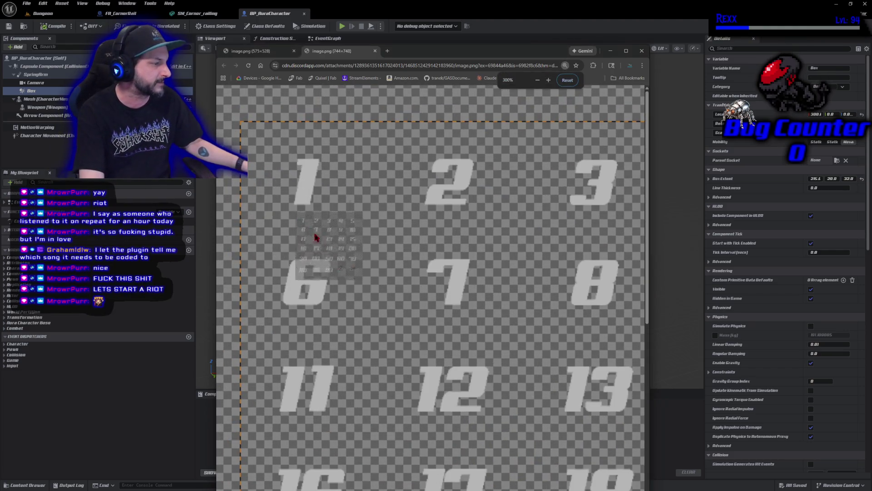
left_click_drag(647, 325, 648, 489)
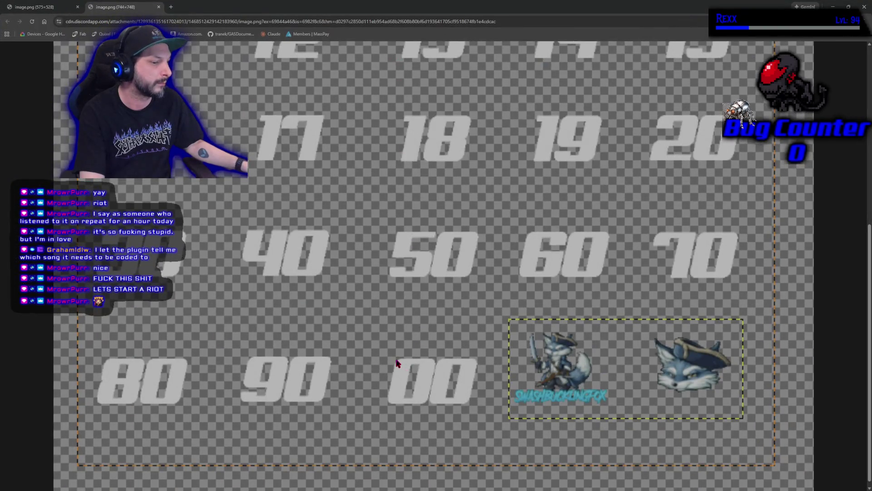
scroll(399, 364, "down", 1)
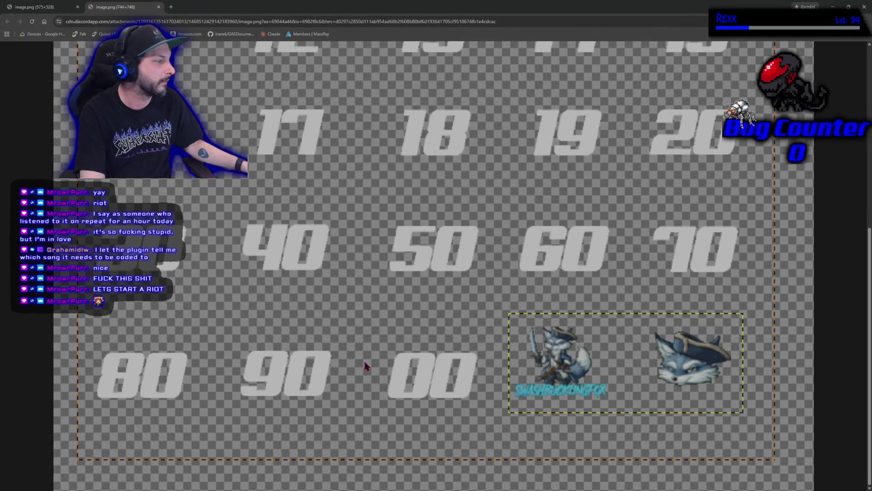
Step: Restore and reposition the Chrome window, then close the sprite sheet and dice image tabs
key("super+Down")
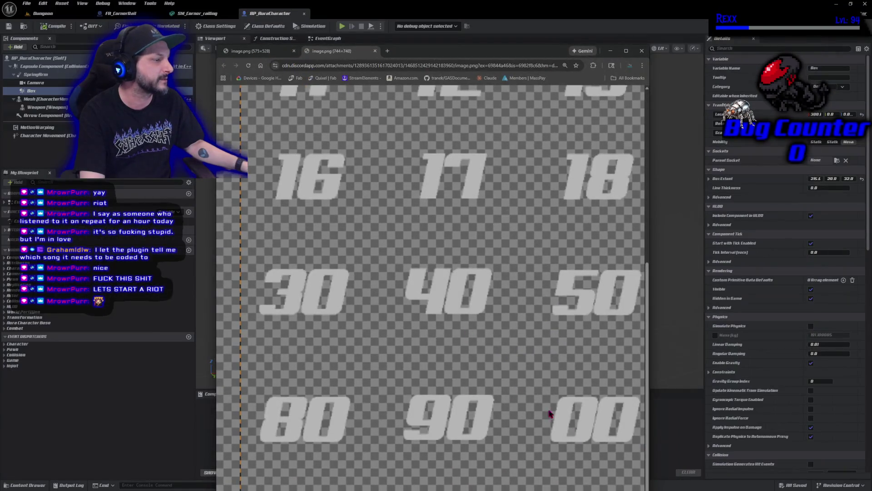
left_click_drag(533, 51, 509, 12)
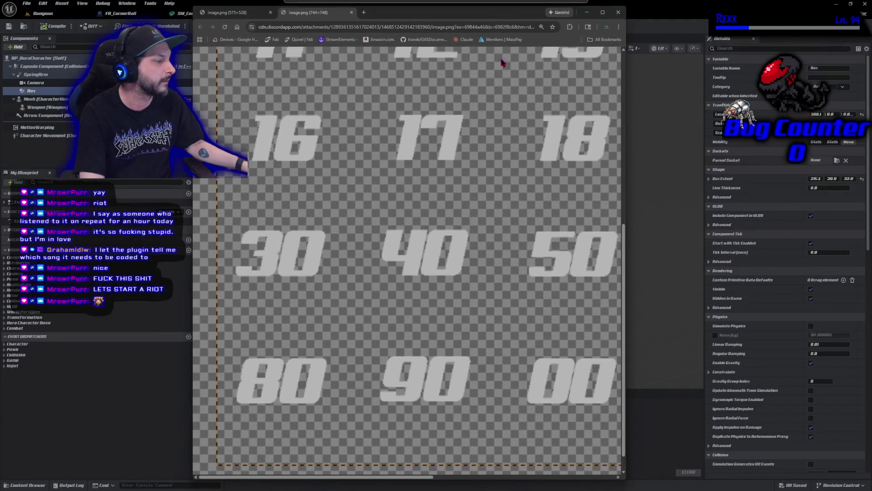
left_click_drag(427, 477, 609, 478)
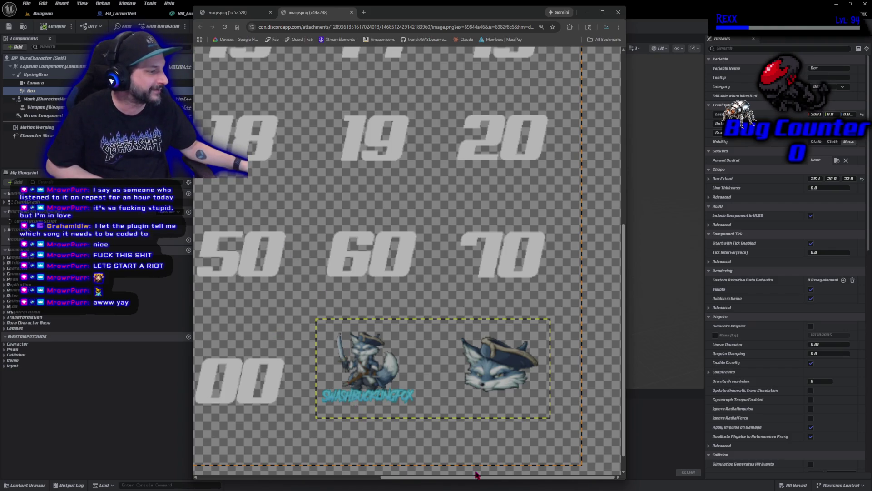
mouse_move(468, 478)
left_mouse_down()
mouse_move(287, 477)
mouse_move(483, 486)
mouse_move(321, 477)
mouse_move(457, 473)
mouse_move(468, 427)
left_mouse_up()
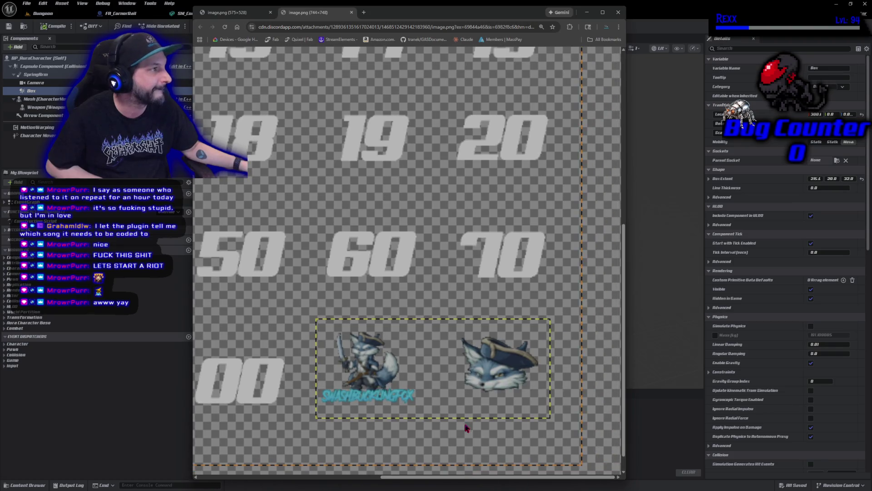
middle_click(311, 14)
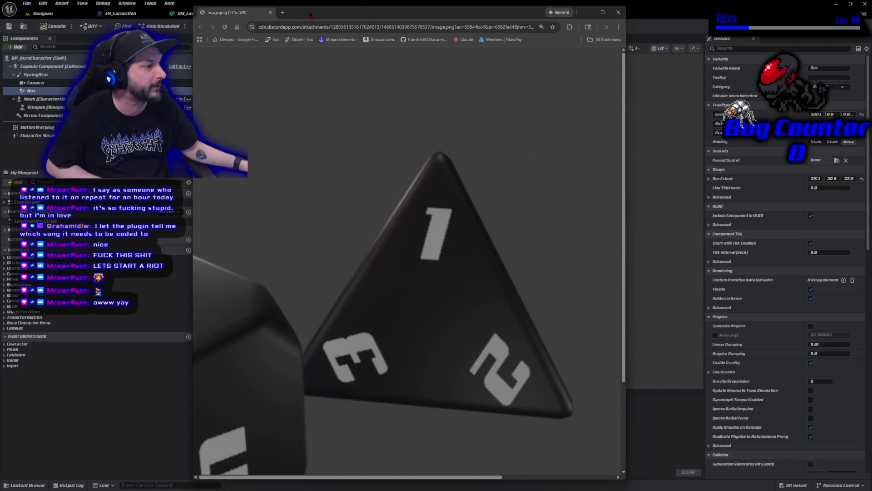
middle_click(242, 15)
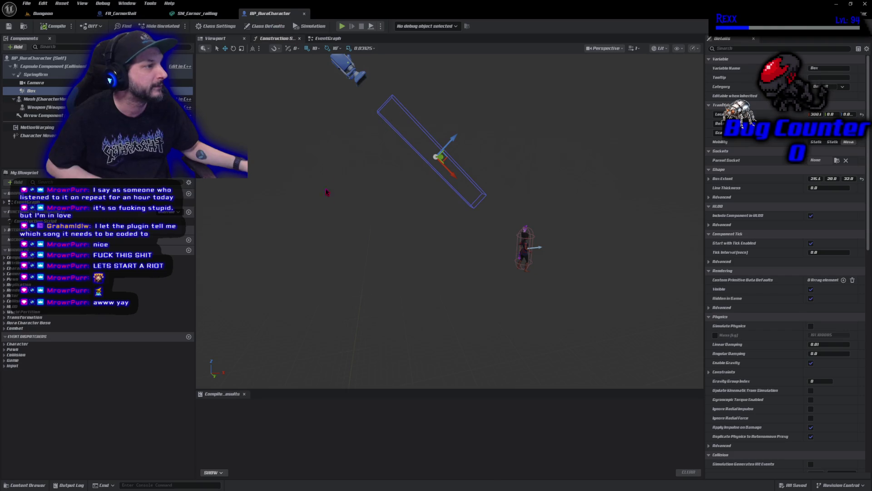
left_click(55, 13)
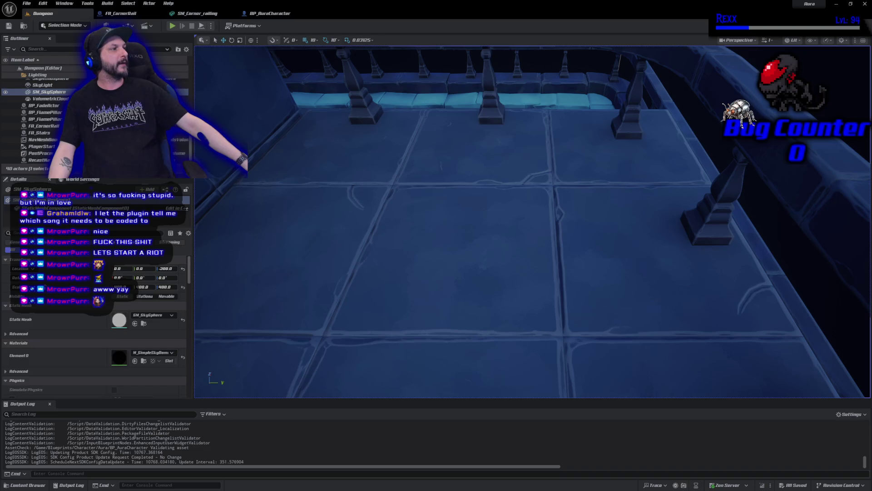
left_click(709, 227)
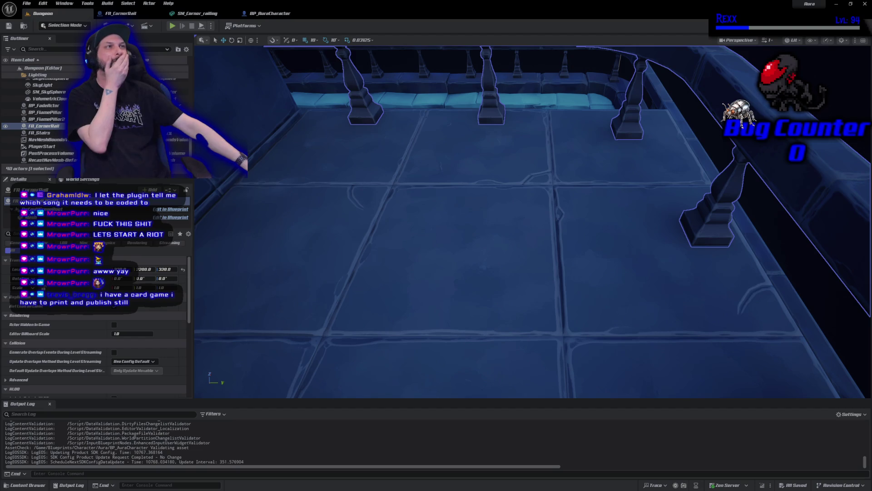
left_click(270, 13)
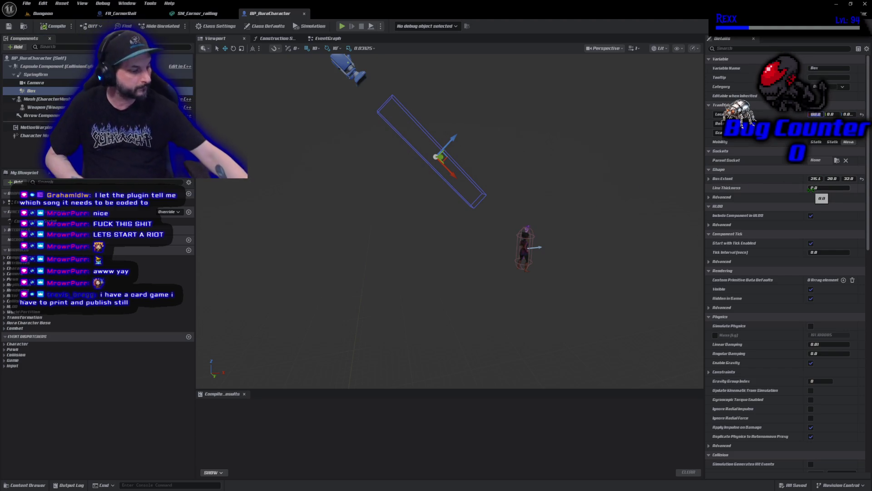
Step: Set the Box's X location, its Z location to 32, and its extent to X 271, Y 22
type("0")
key("Return")
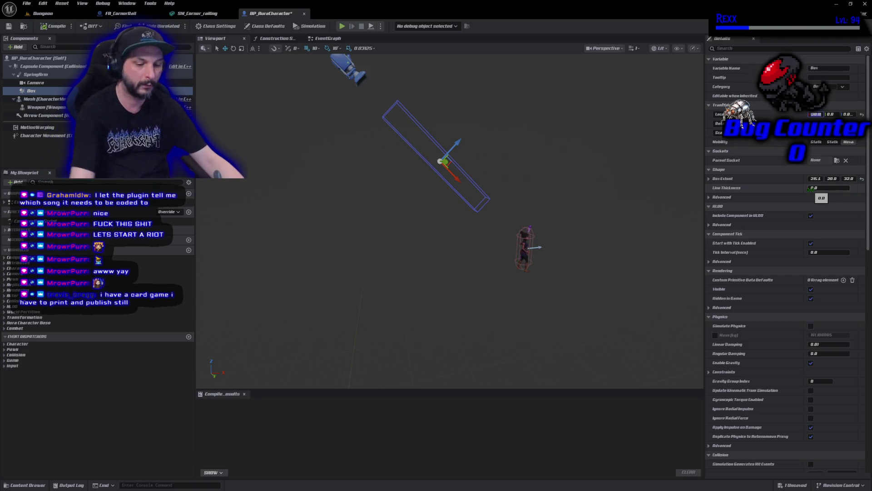
left_click(848, 114)
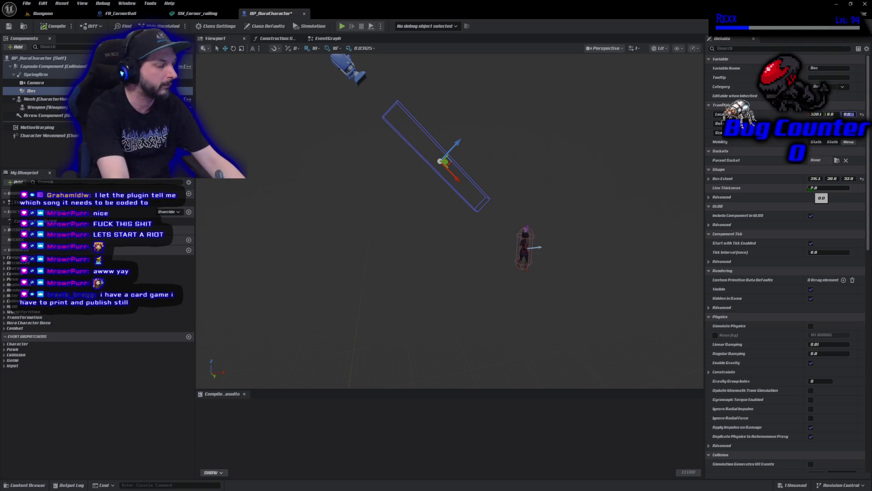
type("32")
key("Return")
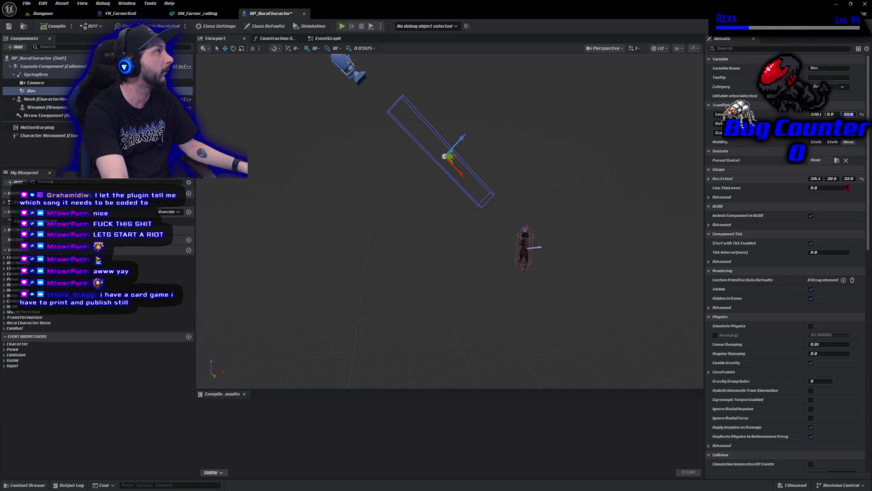
left_click(824, 178)
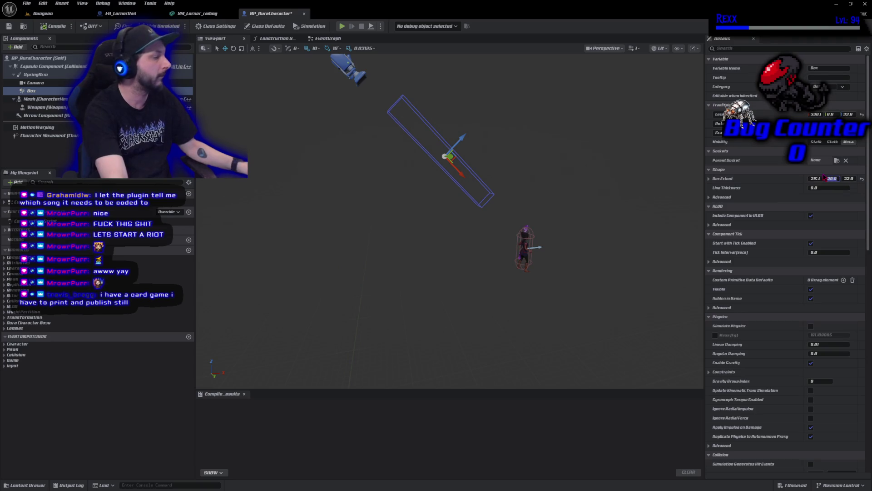
type("22")
key("Return")
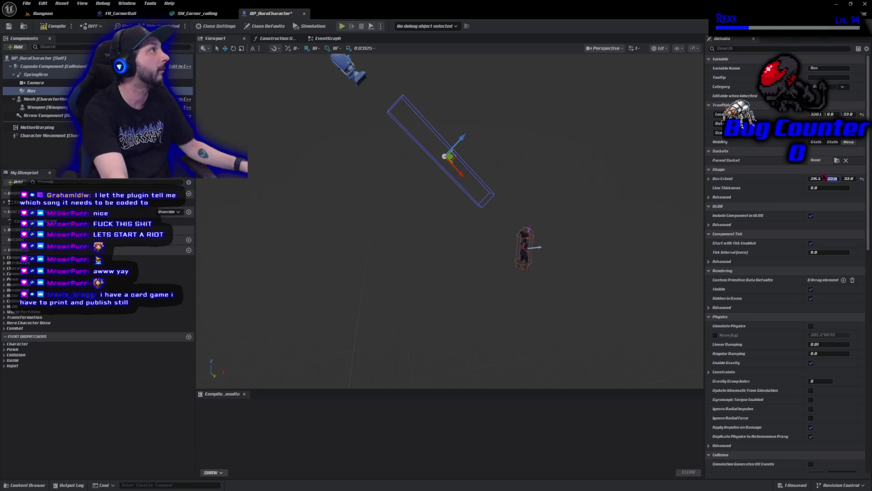
left_click(816, 178)
type("271")
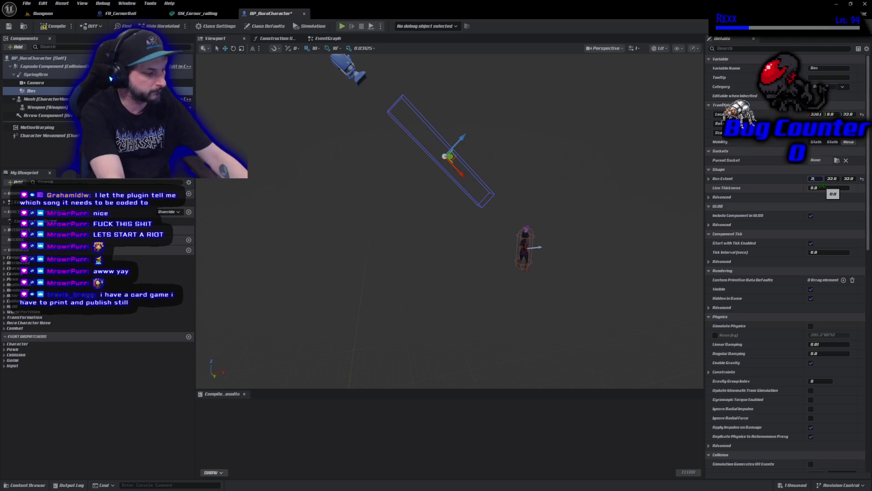
key("Return")
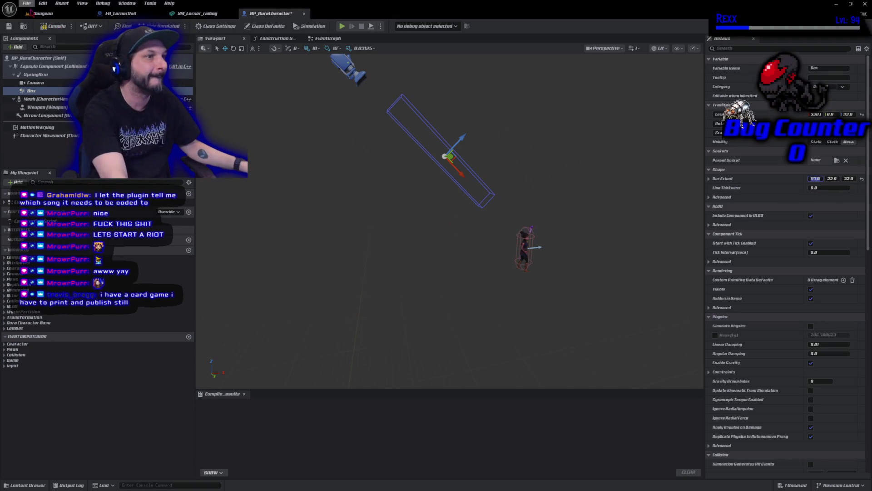
Step: Compile and save BP_AuraCharacter, then tilt the view down onto the box
left_click(56, 27)
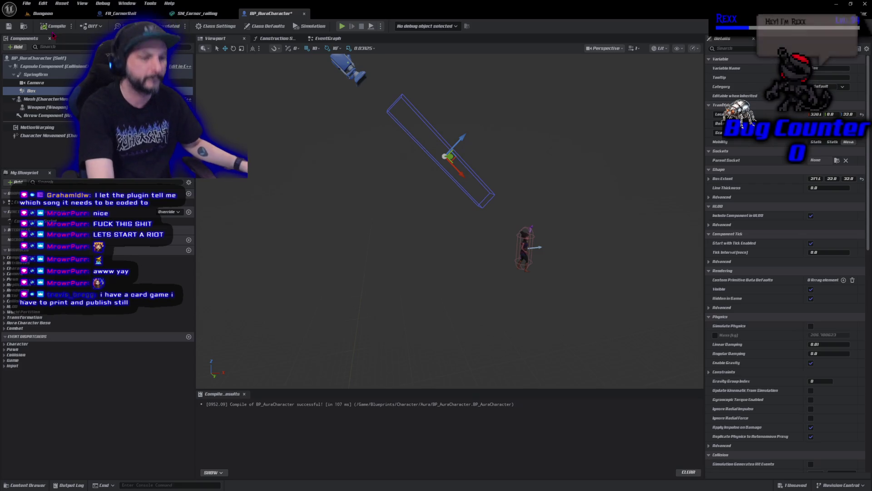
key("ctrl+s")
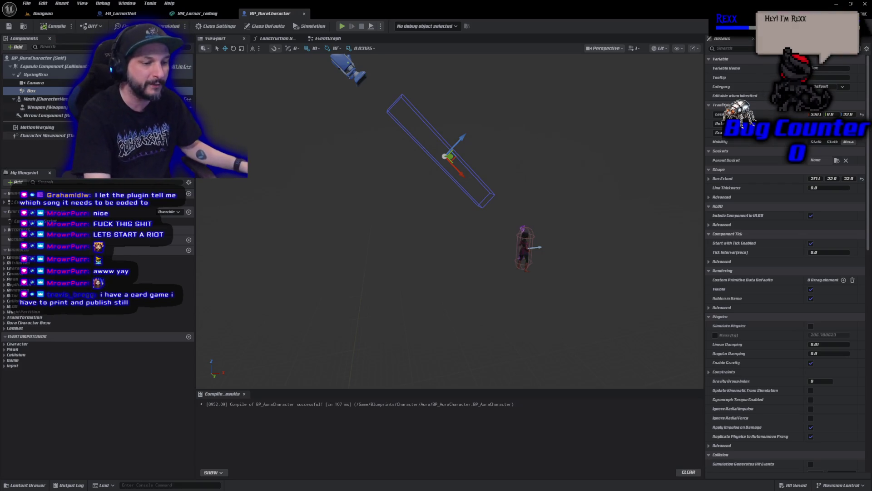
mouse_move(325, 223)
left_mouse_down()
mouse_move(325, 263)
mouse_move(325, 222)
mouse_move(293, 232)
mouse_move(327, 225)
left_mouse_up()
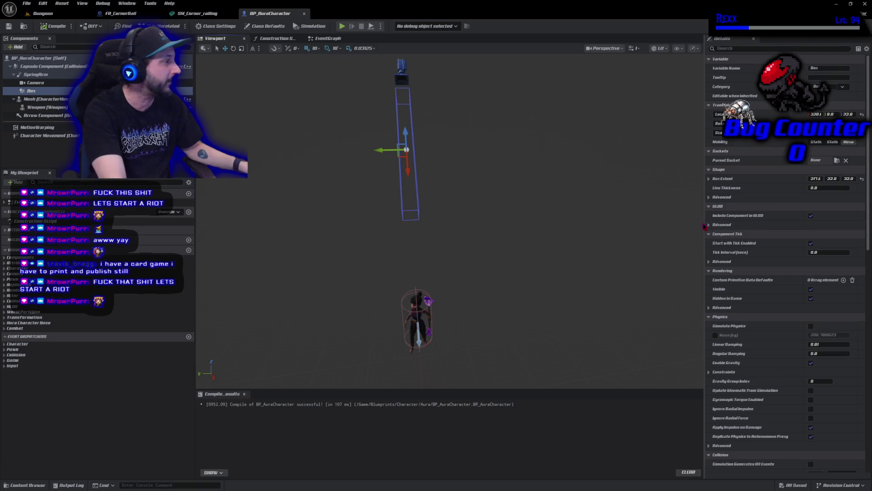
left_click_drag(704, 216, 634, 208)
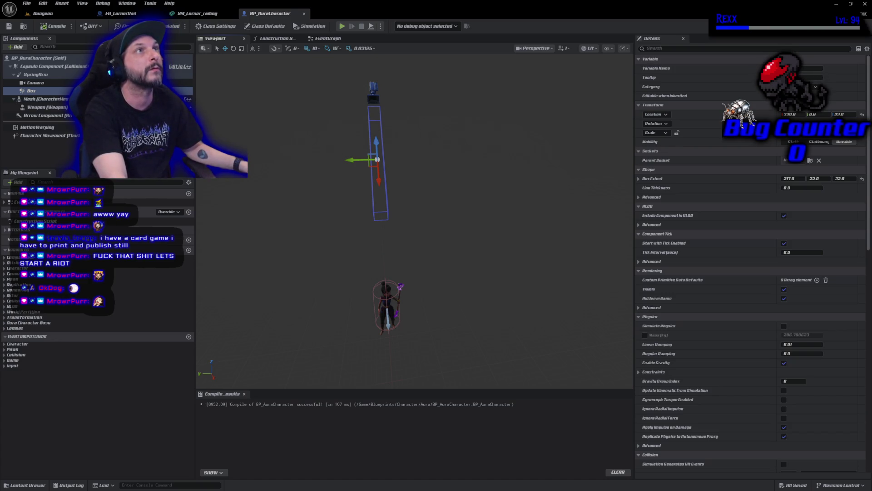
Step: Playtest by running the character along the corridor, then frame the selected fade actors on the stairs
left_click(342, 26)
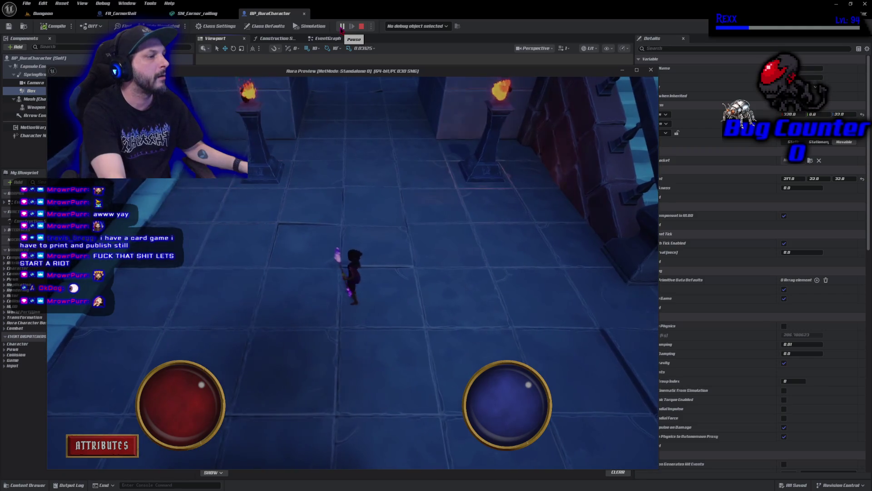
key("w")
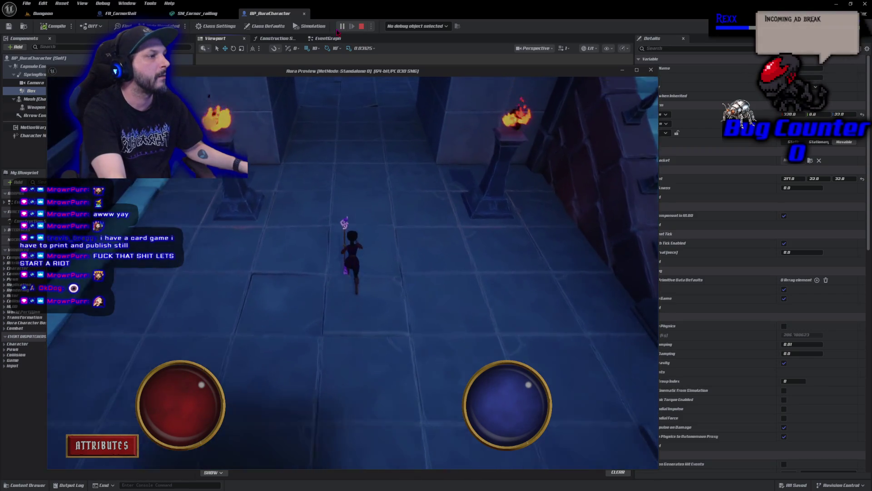
key("w")
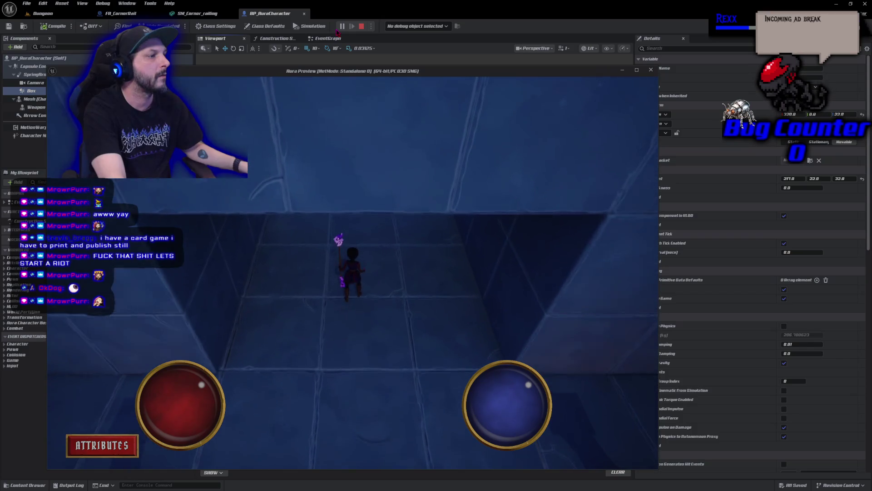
key("s")
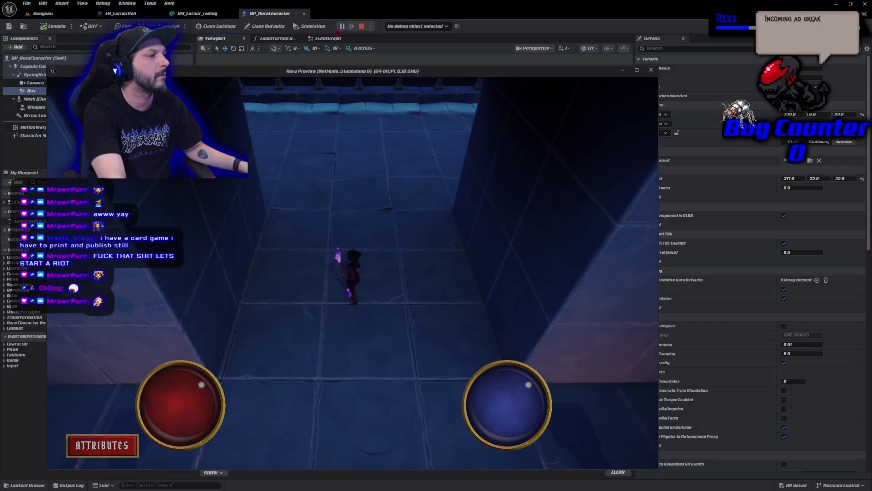
key("w")
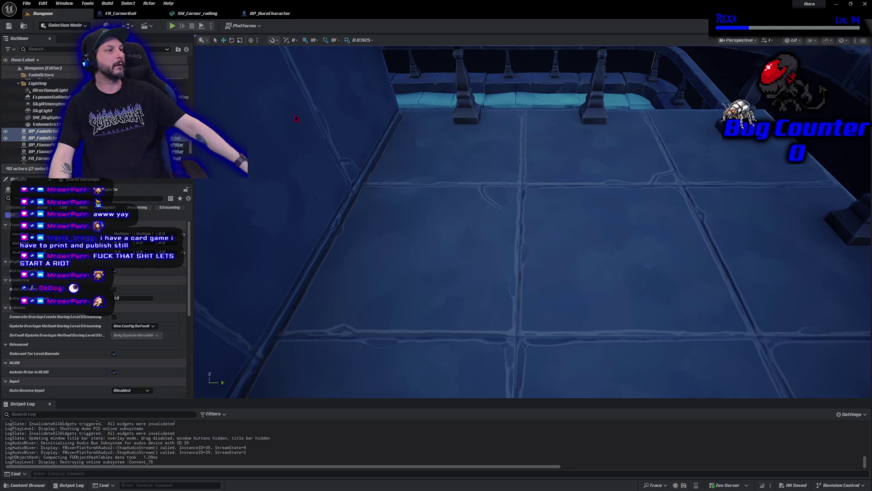
key("f")
left_click(172, 25)
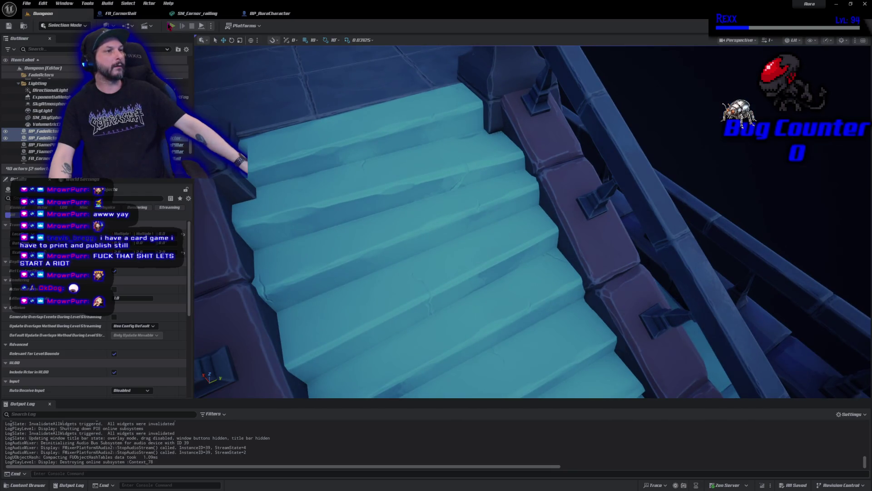
left_click(527, 137)
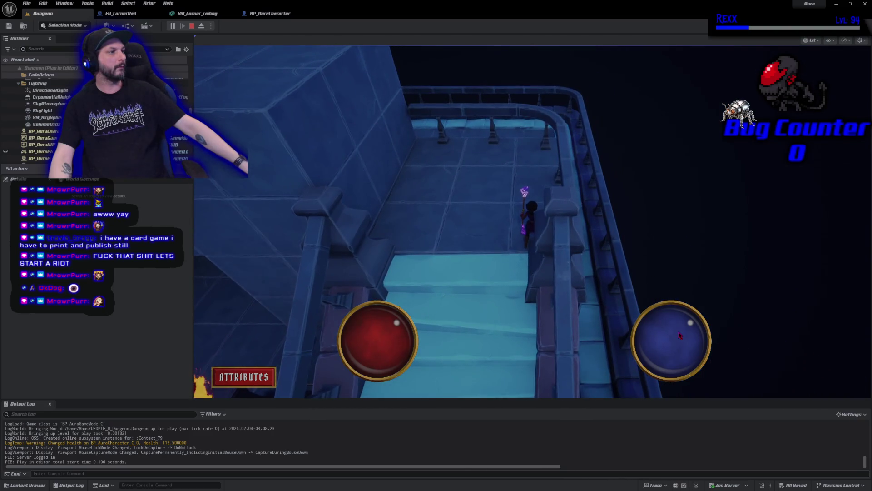
left_click(192, 25)
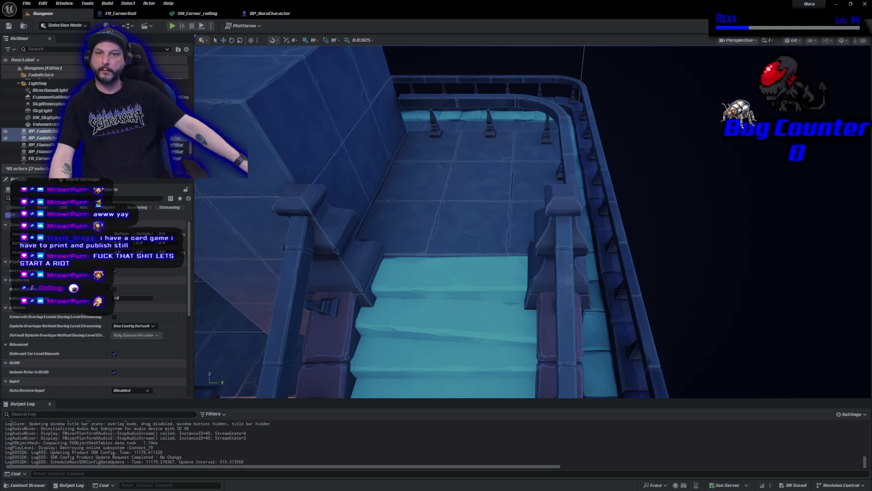
key("alt+Tab")
Step: Zoom the first dice render back out to normal page size
left_click_drag(358, 55, 356, 50)
scroll(424, 213, "down", 1)
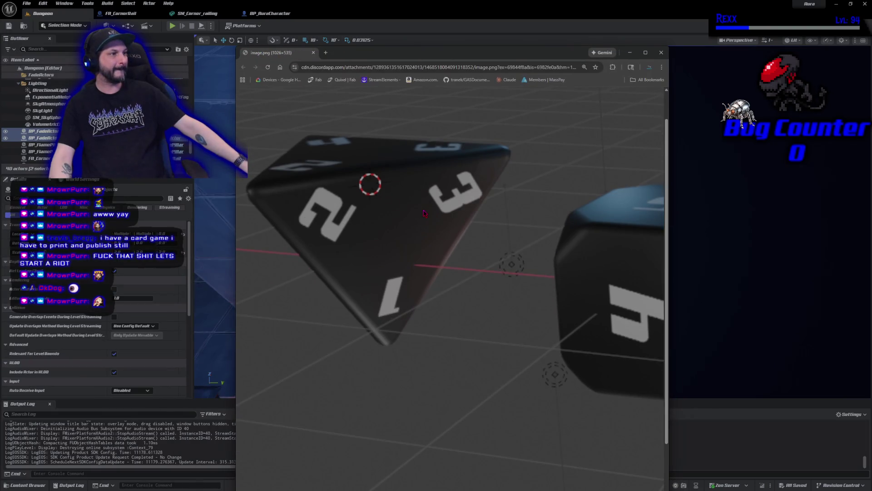
key("ctrl+minus")
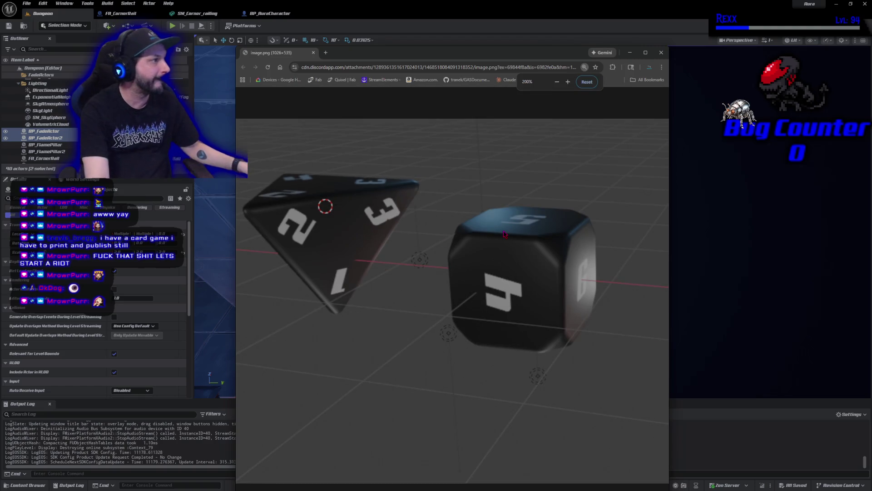
key("ctrl+minus")
key("ctrl+minus")
key("ctrl+minus")
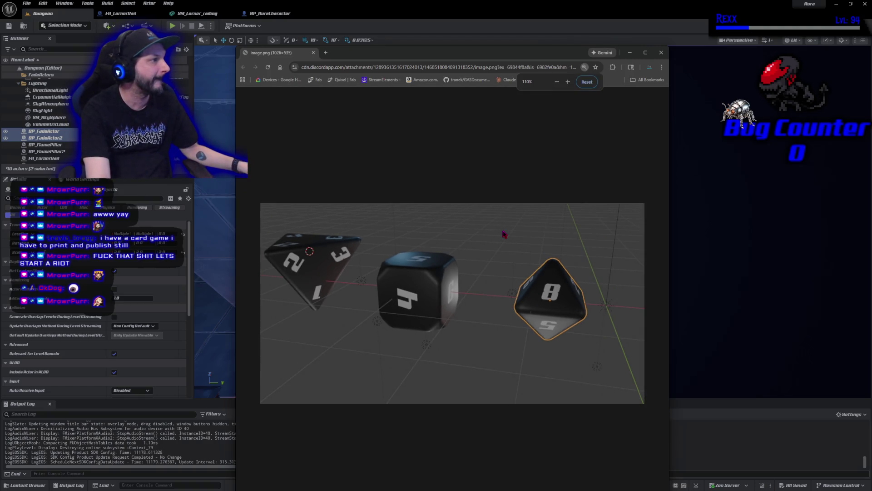
key("ctrl+minus")
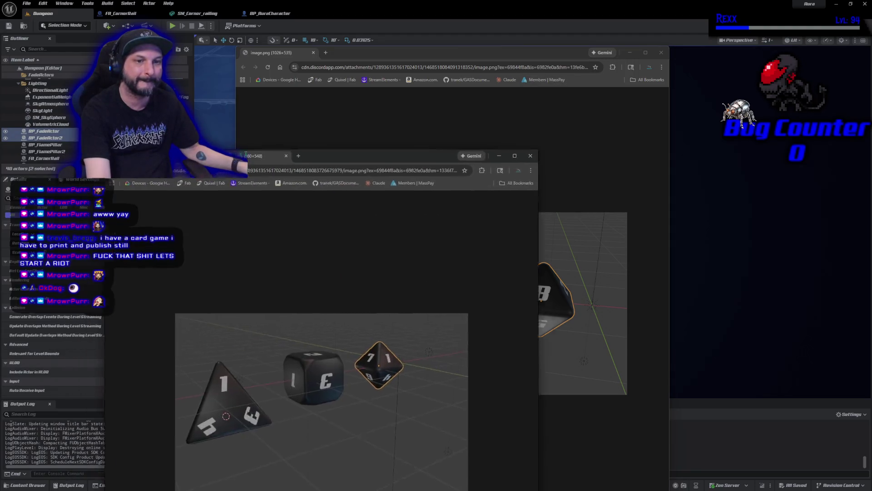
Step: Open the second dice render in its own tab, compare the two, and close Chrome
left_click_drag(558, 218, 373, 58)
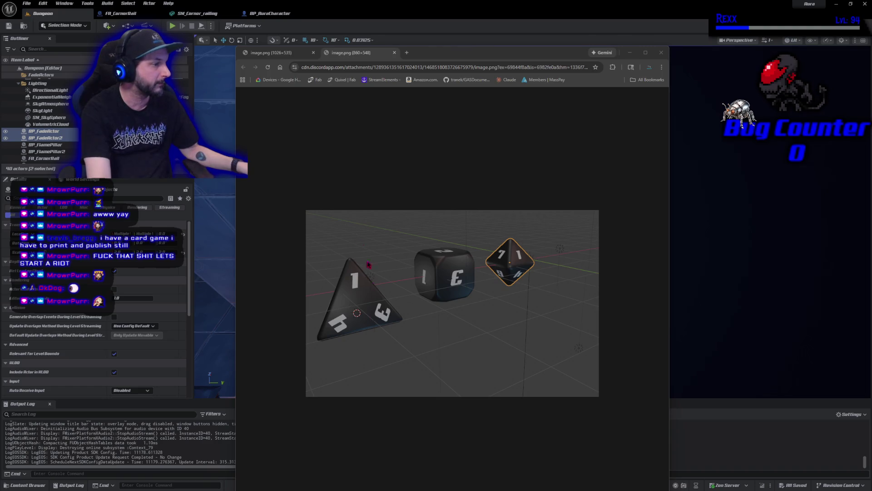
left_click(270, 54)
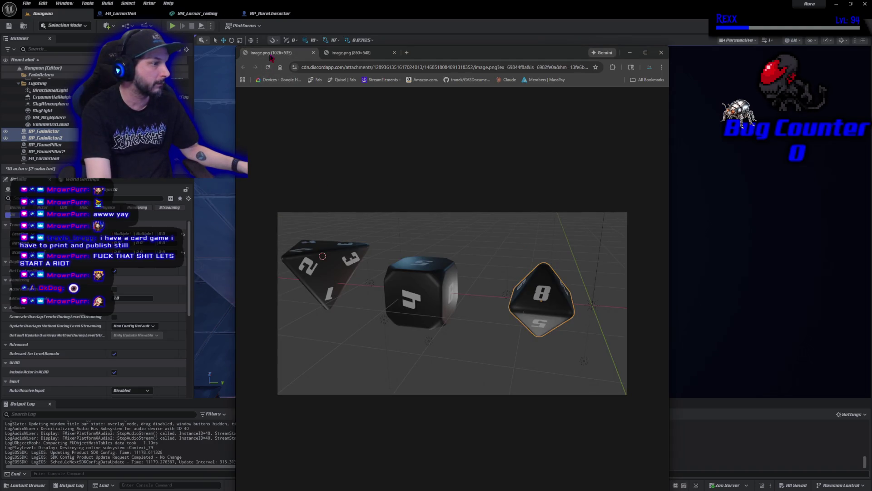
left_click(341, 53)
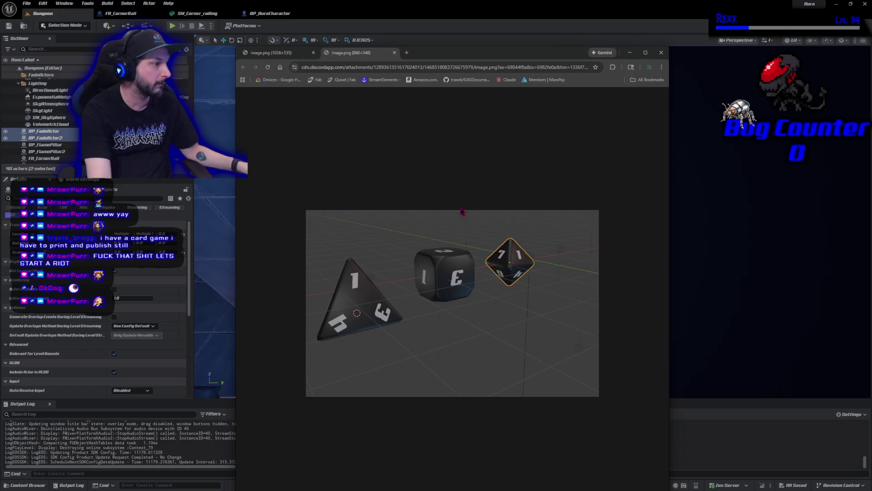
left_click(273, 53)
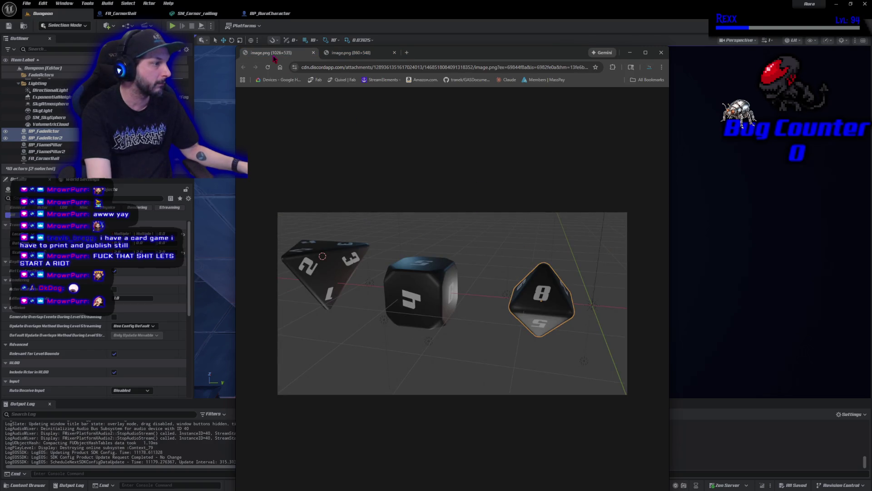
left_click(354, 53)
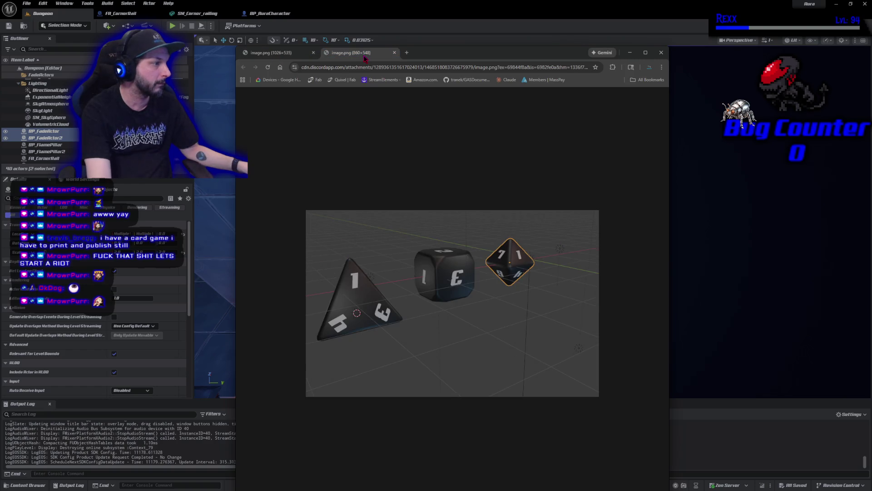
left_click(661, 52)
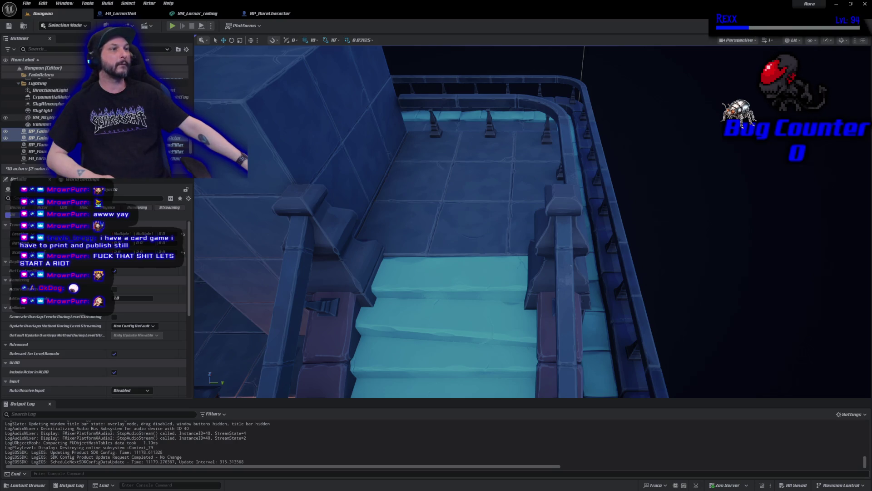
Step: Close the three extra asset tabs and open BP_FadeActor from the Content Drawer
middle_click(131, 14)
middle_click(131, 14)
middle_click(131, 14)
left_click(46, 485)
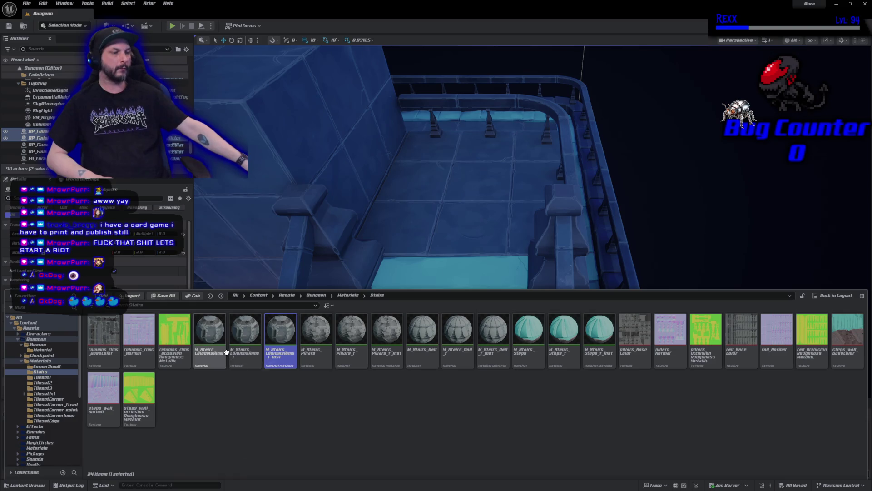
key("ctrl+b")
double_click(139, 347)
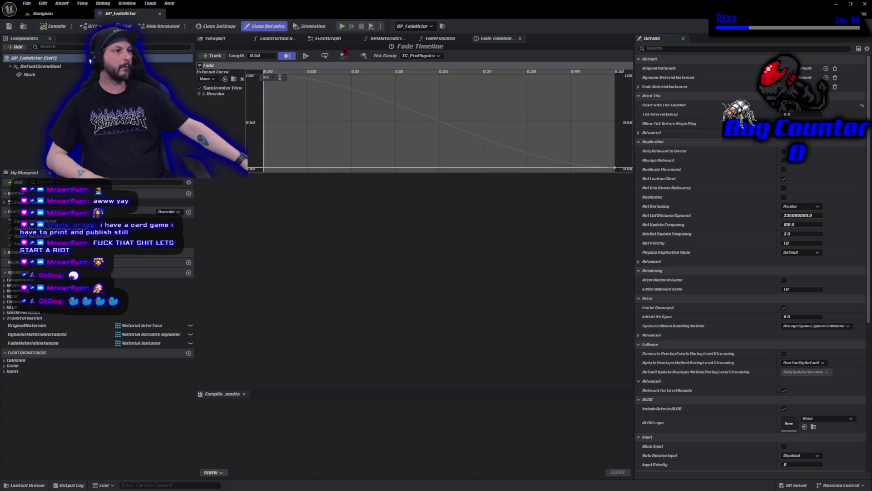
Step: Close the Fade Timeline and leftover tabs, open FadeFinished, and add a Mesh reference searching 'set col'
left_click(520, 38)
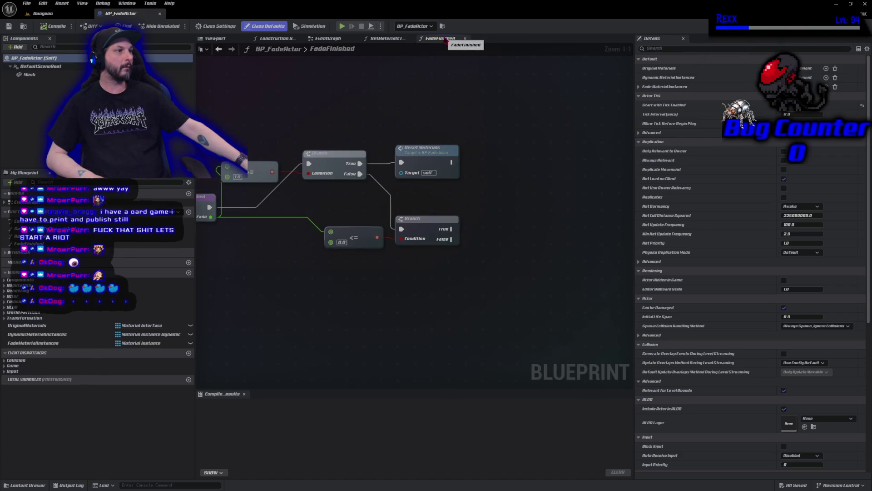
left_click(465, 38)
left_click(408, 38)
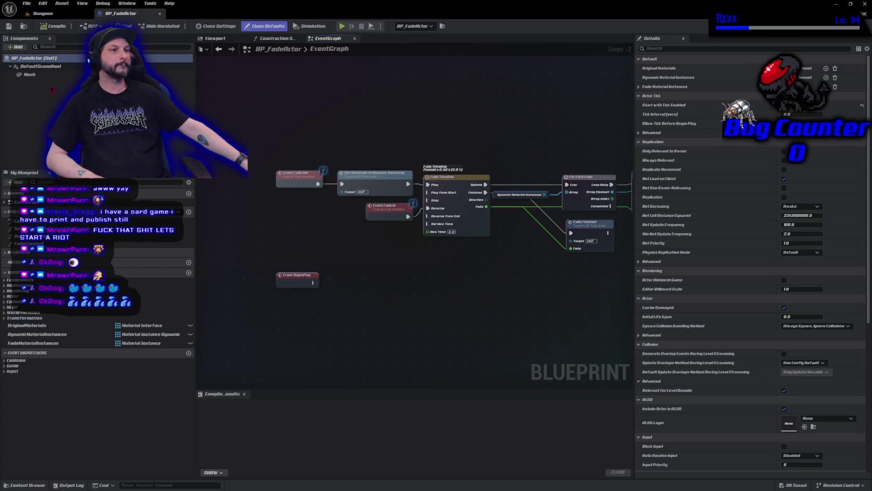
double_click(27, 244)
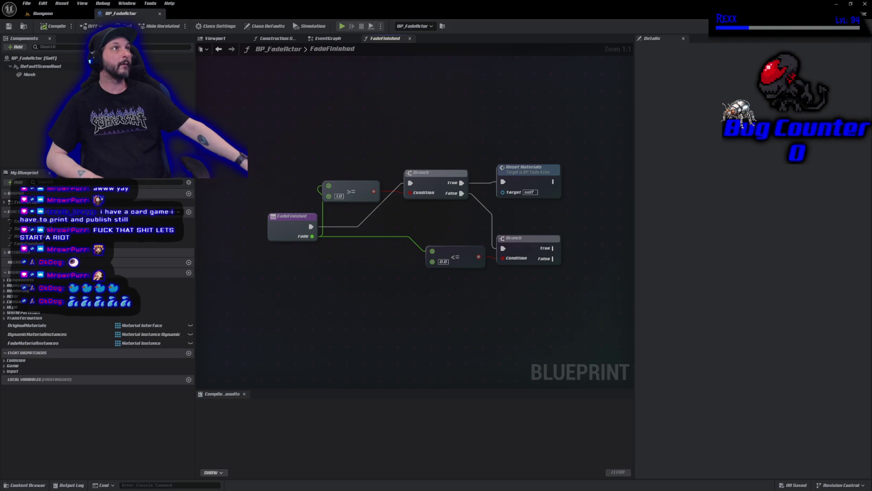
left_click_drag(29, 74, 569, 141)
type("set col")
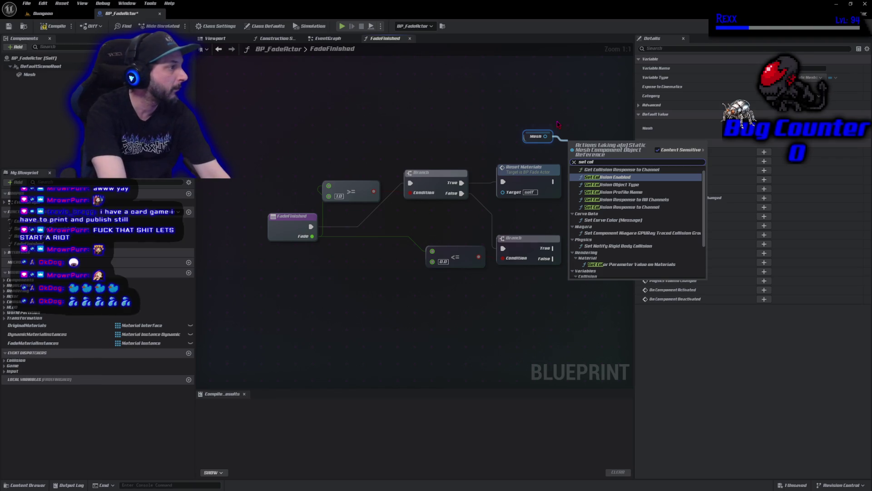
Step: Add a Set Collision Response to Channel node (Visibility, Block) wired after Reset Materials
key("Down")
key("Down")
key("Down")
key("Down")
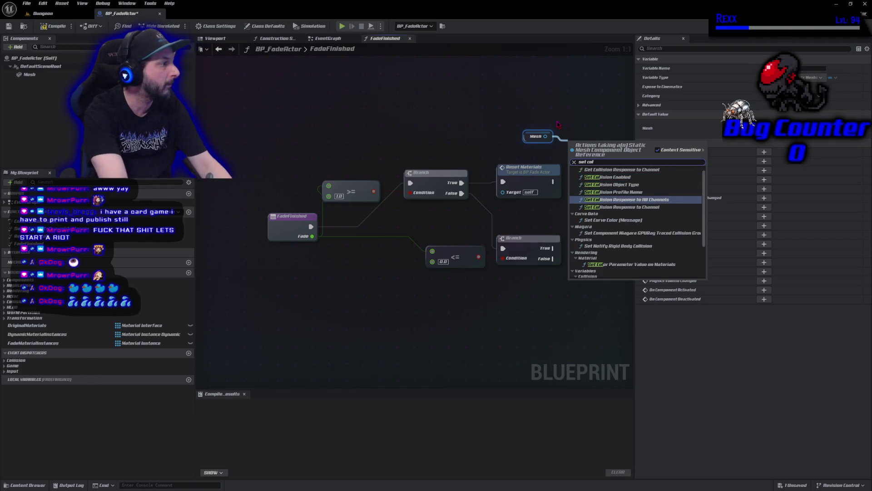
key("Return")
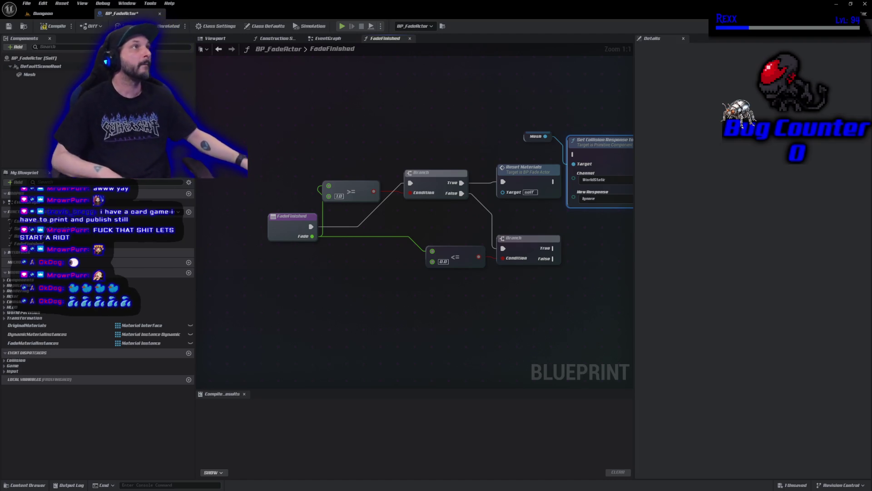
left_click_drag(562, 89, 450, 88)
left_click(504, 171)
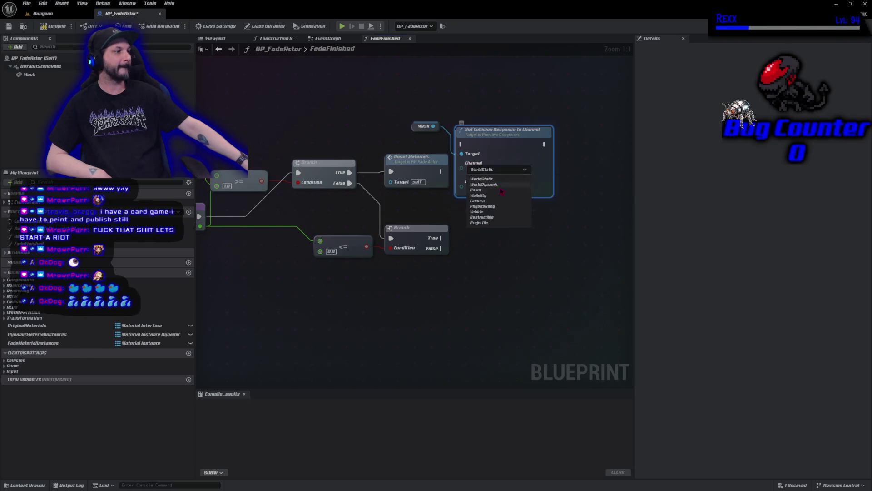
left_click(496, 199)
left_click_drag(495, 141, 523, 169)
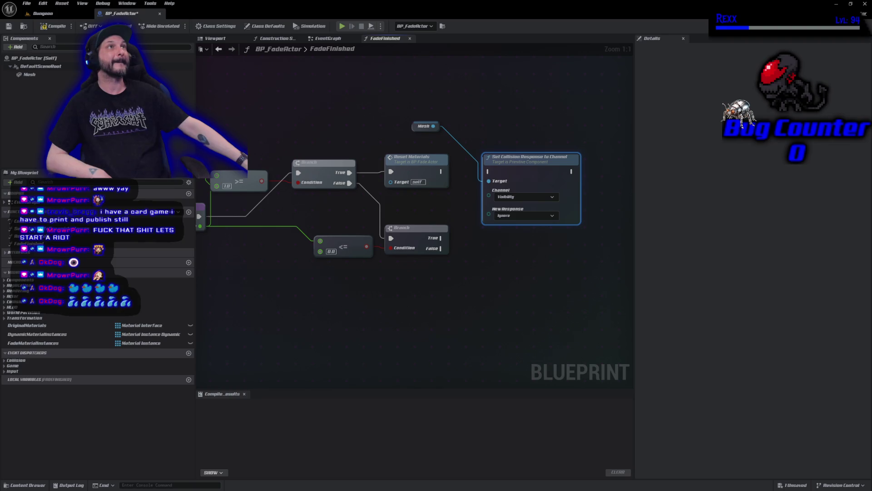
left_click(525, 215)
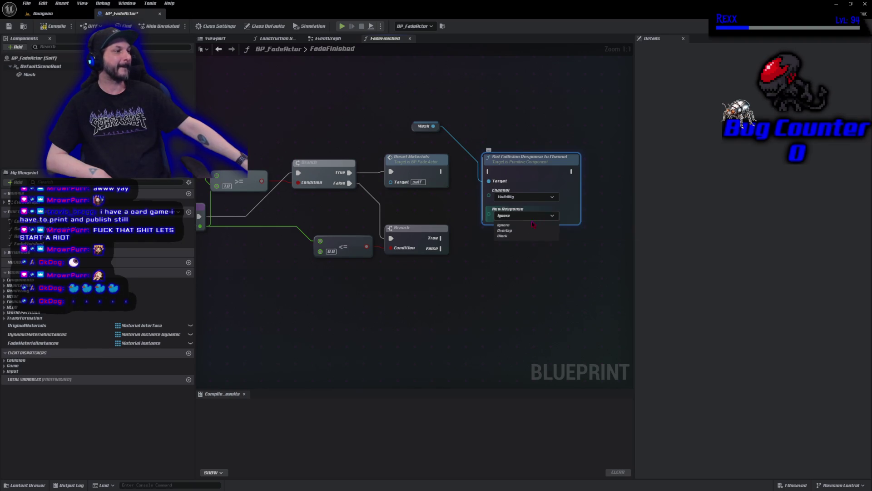
left_click(505, 235)
mouse_move(442, 172)
left_mouse_down()
mouse_move(518, 178)
mouse_move(489, 171)
left_mouse_up()
Step: Compile and save the BP_FadeActor blueprint
left_click(45, 28)
left_click(27, 3)
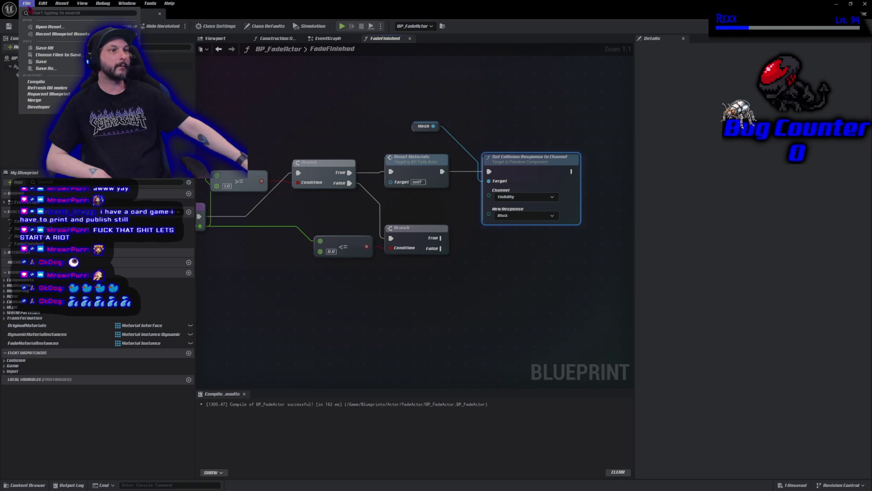
left_click(27, 3)
key("ctrl+s")
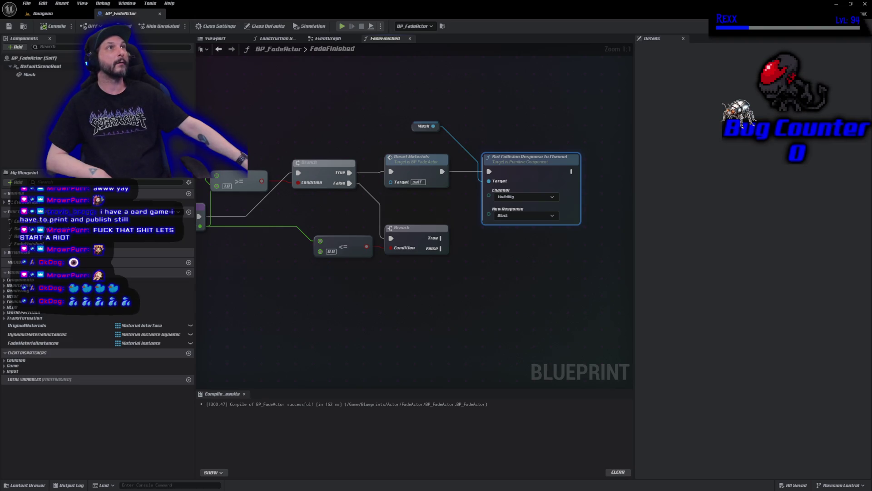
Step: Duplicate the Mesh and collision nodes onto the lower branch's True pin with response Ignore, then compile and save
left_click_drag(415, 125, 497, 147)
left_click(522, 157, "shift")
key("ctrl+c")
key("ctrl+v")
left_click_drag(485, 266, 497, 249)
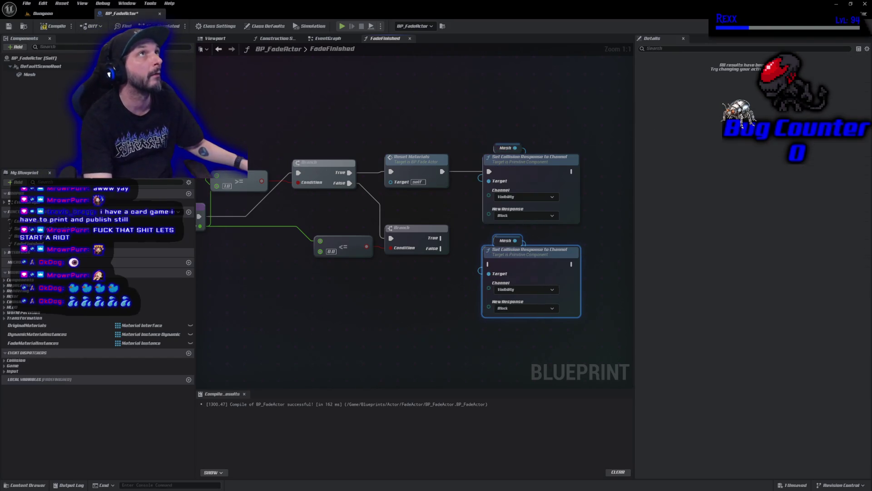
left_click_drag(441, 238, 489, 265)
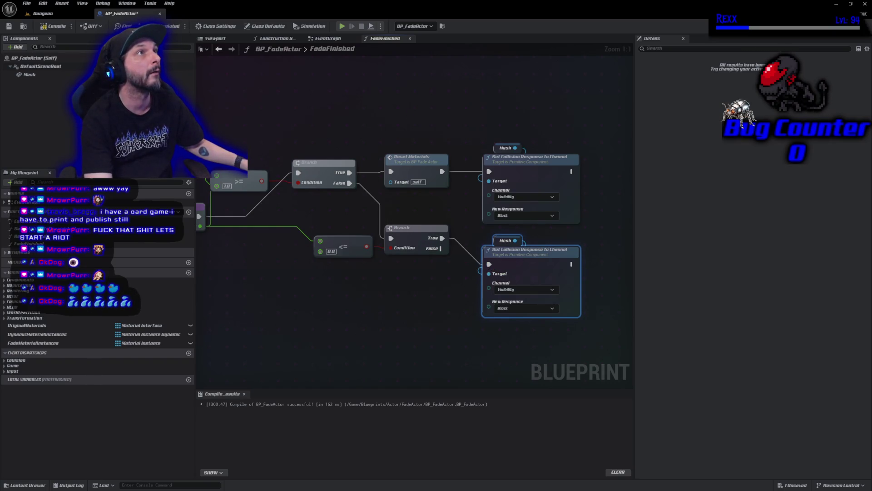
left_click(514, 308)
left_click(510, 318)
left_click(51, 26)
key("ctrl+s")
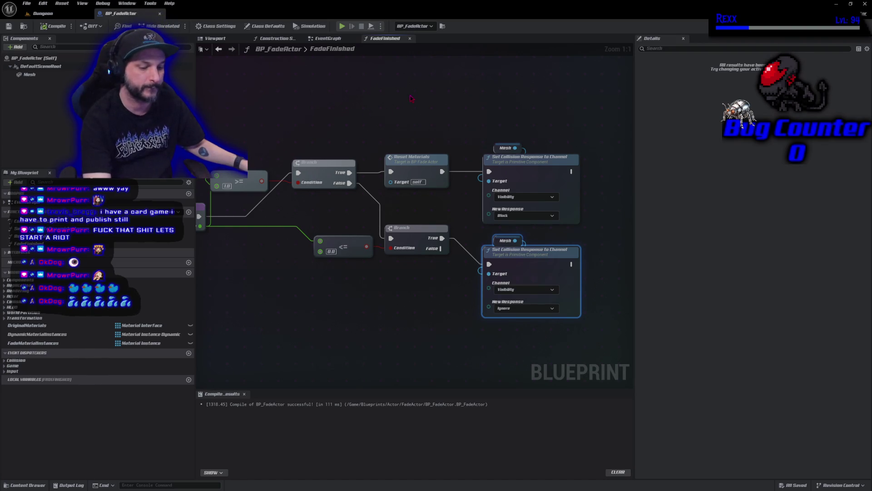
Step: Add a new Branch node and promote its Condition to a variable
left_click(413, 107)
left_click(418, 109)
left_click_drag(428, 131, 375, 130)
left_click(411, 173)
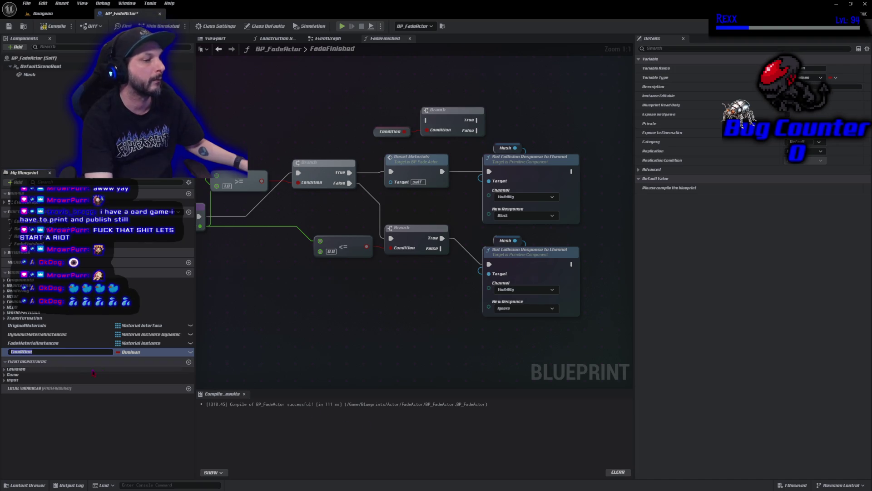
Step: Name the new Boolean variable BlockVisibility and compile with F7
type("BlockVisibility")
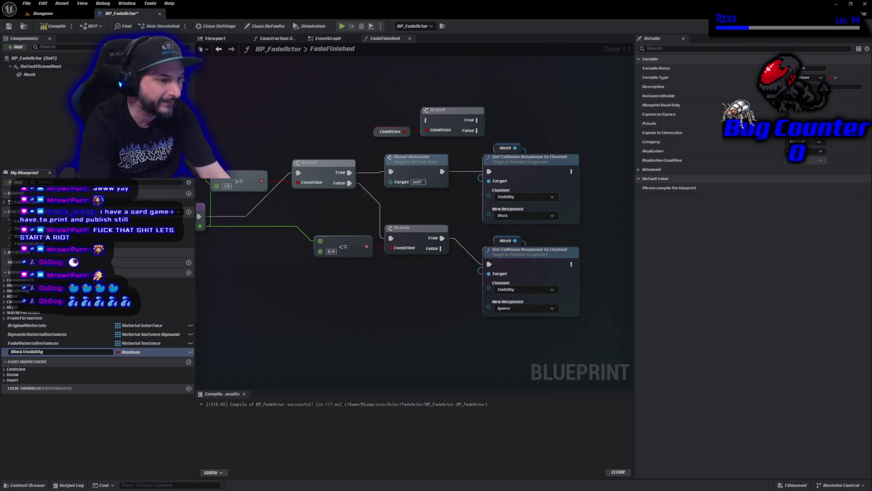
key("Return")
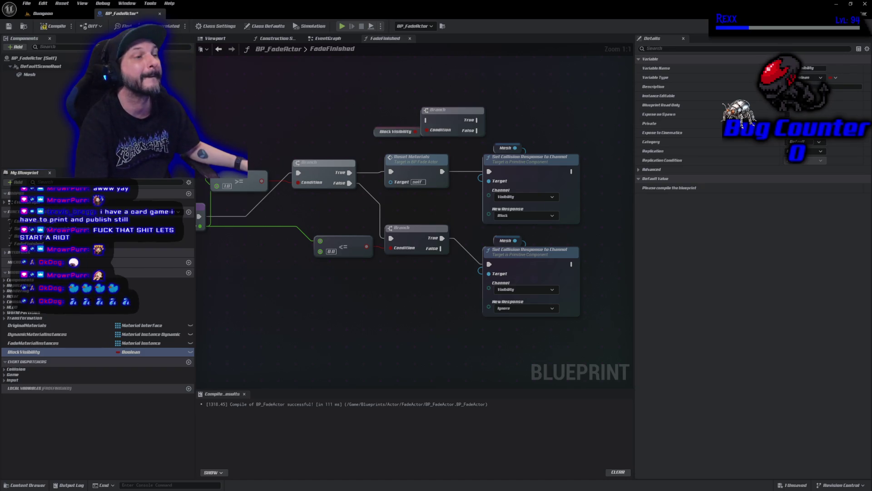
key("F7")
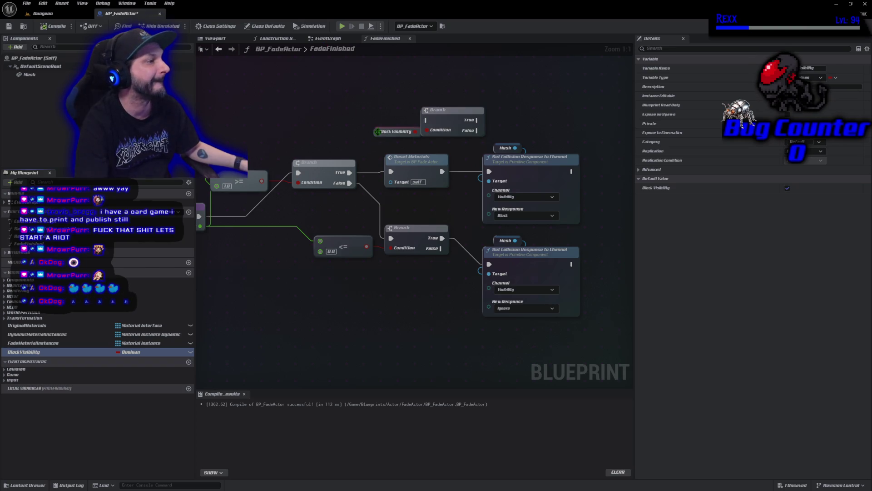
Step: Rearrange the nodes, delete the extra Branch, and convert the Block Visibility getter to a validated GET
mouse_move(508, 129)
left_mouse_down()
mouse_move(575, 237)
mouse_move(573, 322)
left_mouse_up()
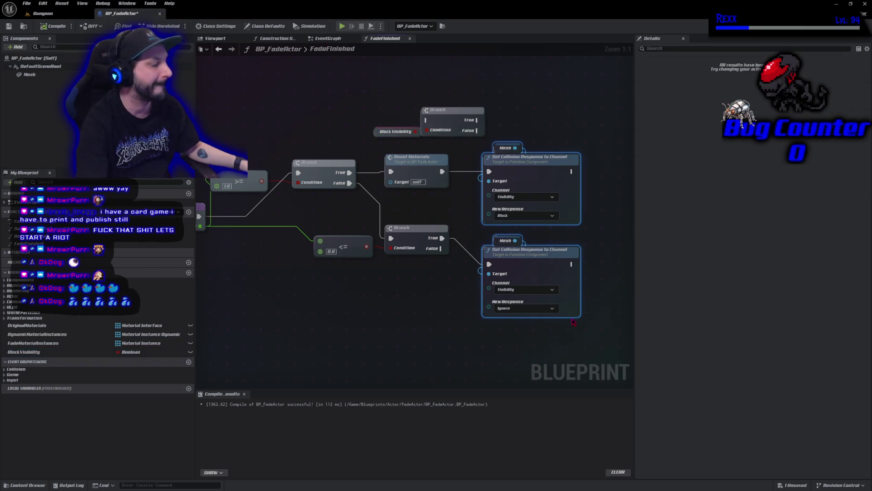
left_click_drag(518, 273, 583, 273)
mouse_move(446, 116)
left_mouse_down()
mouse_move(511, 164)
mouse_move(487, 170)
left_mouse_up()
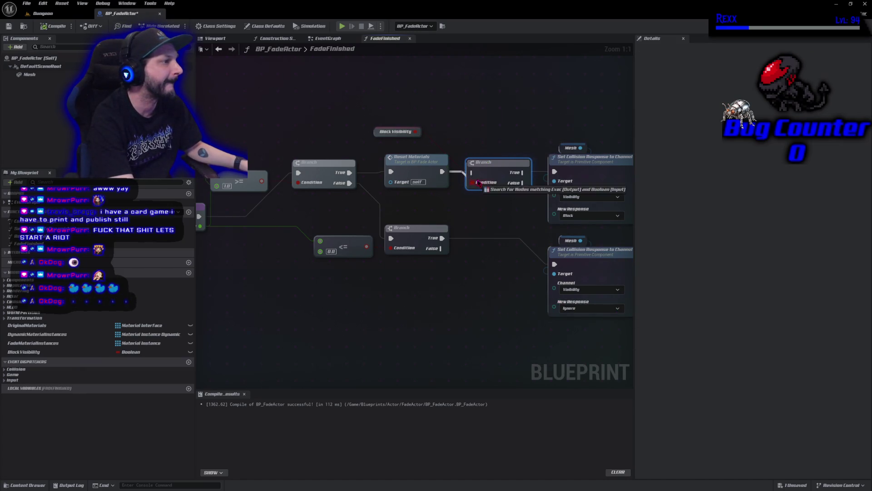
left_click_drag(379, 136, 473, 159)
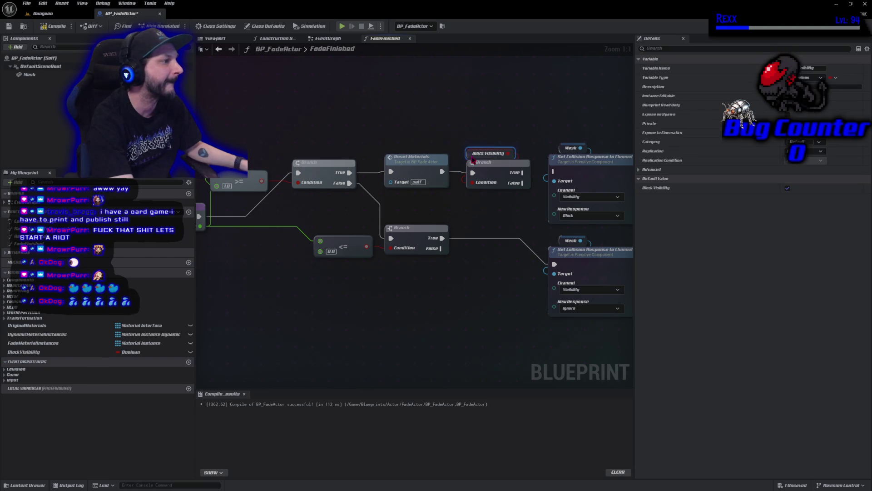
left_click_drag(520, 217, 435, 217)
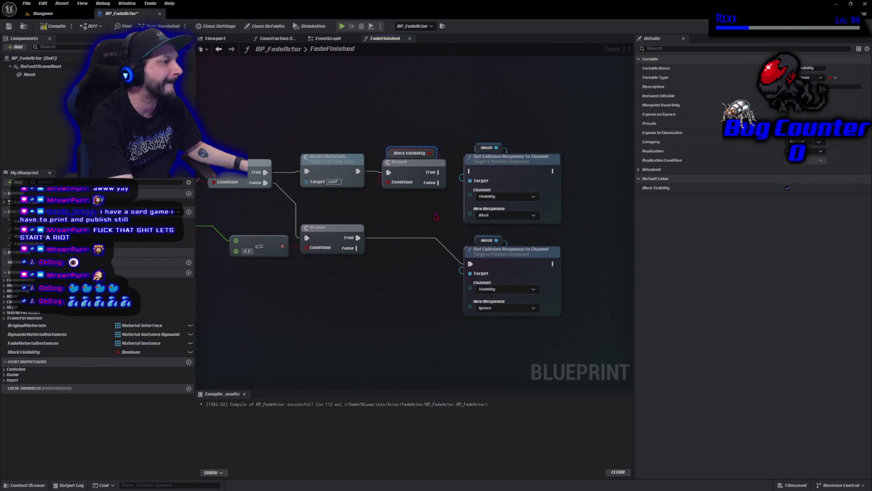
left_click(414, 170)
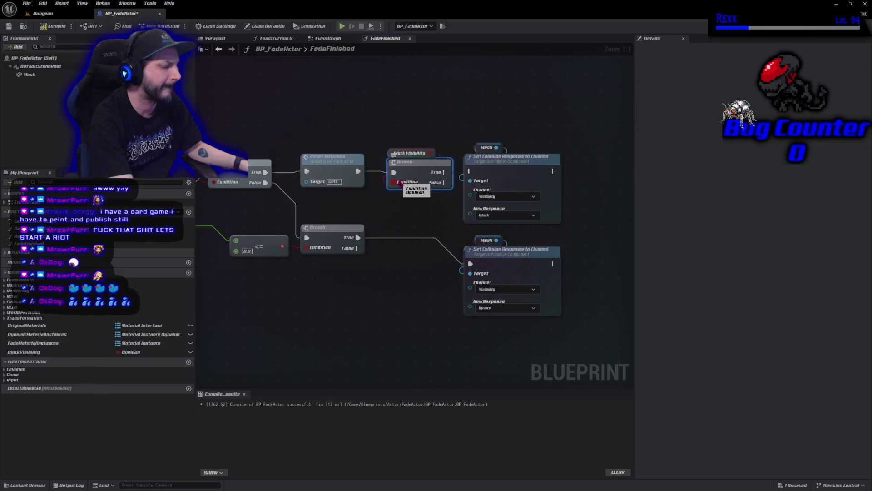
key("Delete")
right_click(390, 154)
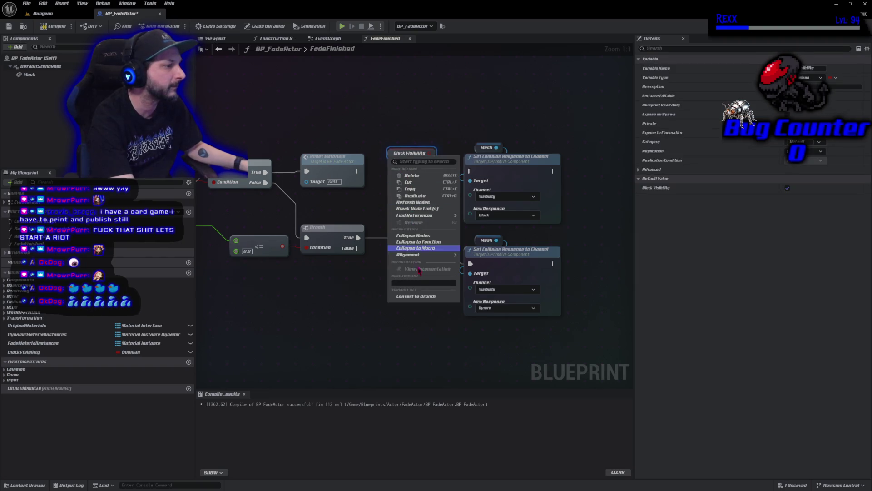
left_click(414, 296)
left_click(359, 178)
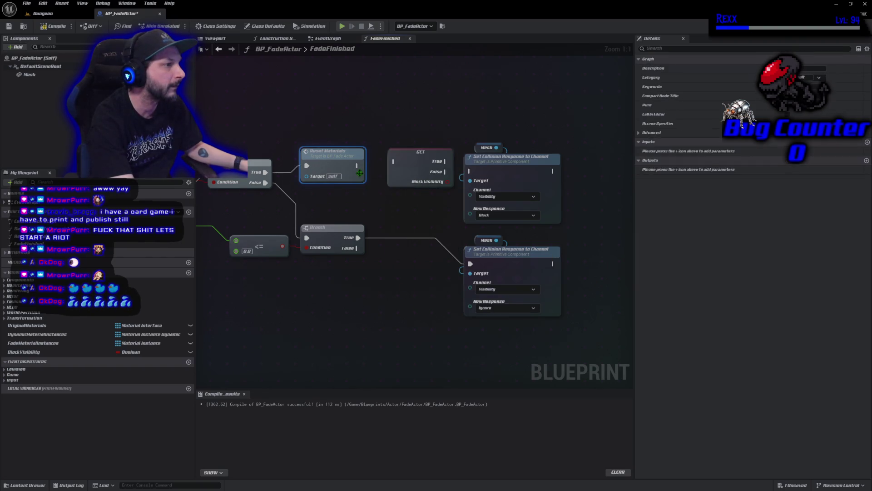
Step: Route Reset Materials through the Block Visibility GET to the top collision node, and paste a second GET before the lower one
mouse_move(358, 171)
left_mouse_down()
mouse_move(394, 168)
mouse_move(393, 178)
left_mouse_up()
left_click_drag(425, 171, 470, 171)
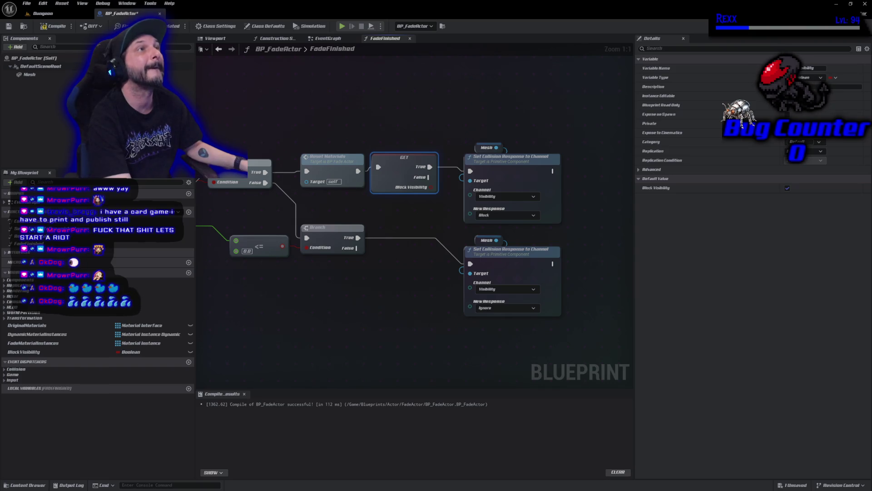
key("ctrl+v")
mouse_move(390, 281)
left_mouse_down()
mouse_move(384, 218)
mouse_move(376, 232)
mouse_move(400, 238)
mouse_move(378, 237)
mouse_move(470, 264)
left_mouse_up()
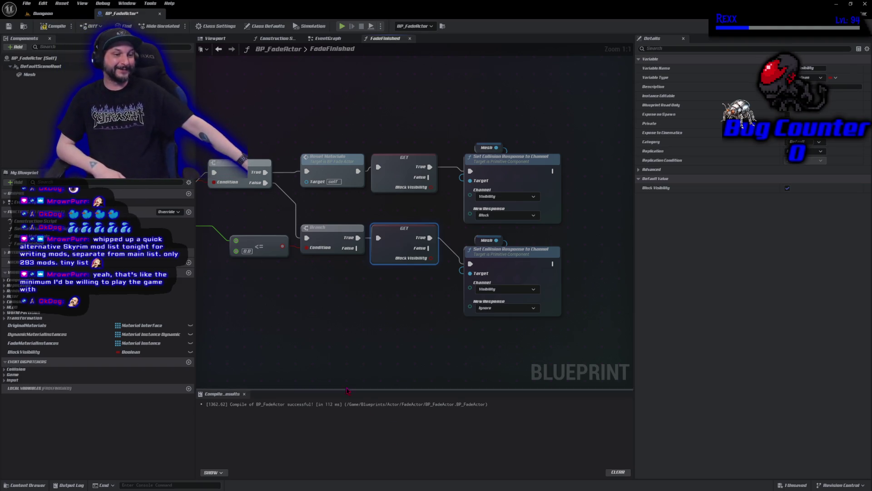
left_click(390, 325)
Step: Compile and save BP_FadeActor with F7 and Ctrl+S, then go back to the Dungeon level
left_click_drag(390, 325, 354, 324)
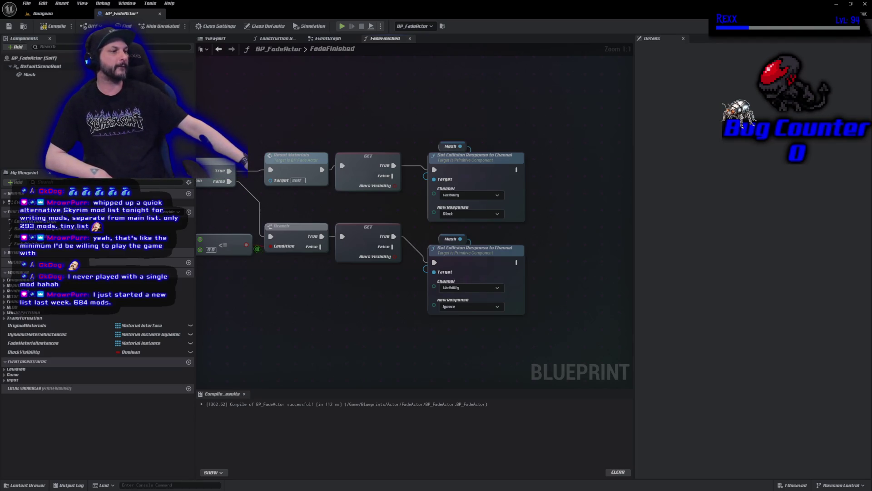
key("F7")
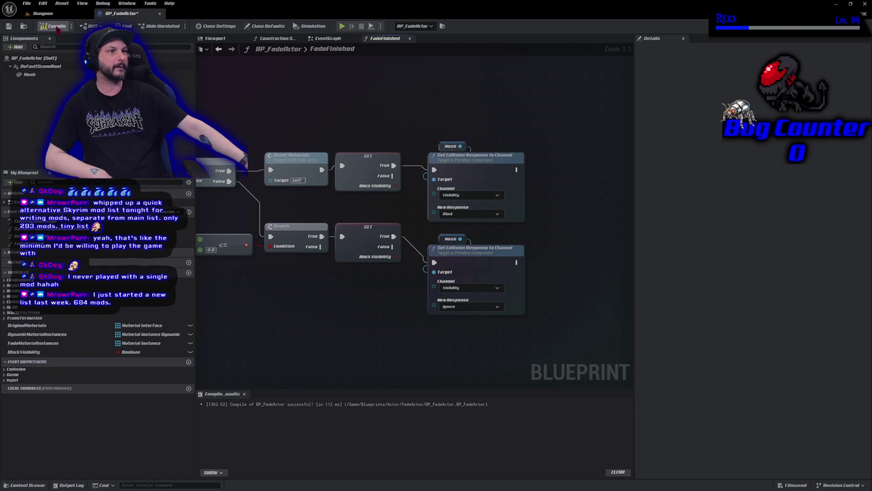
key("ctrl+s")
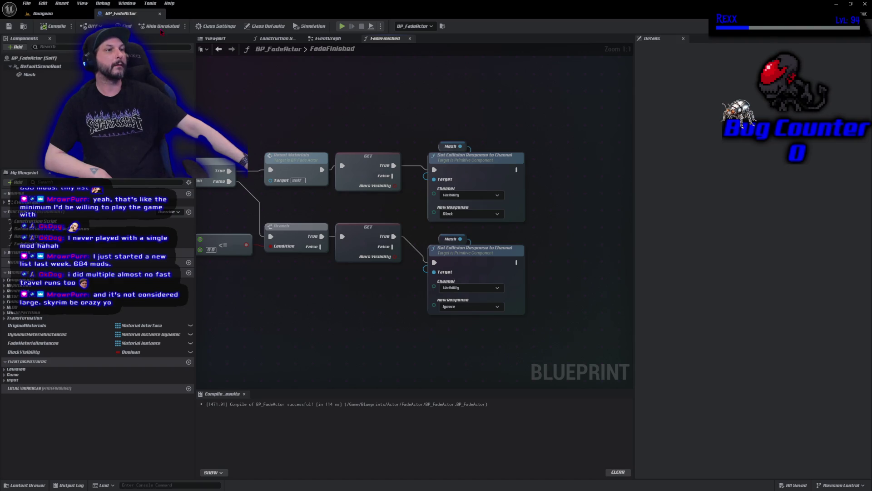
left_click(51, 16)
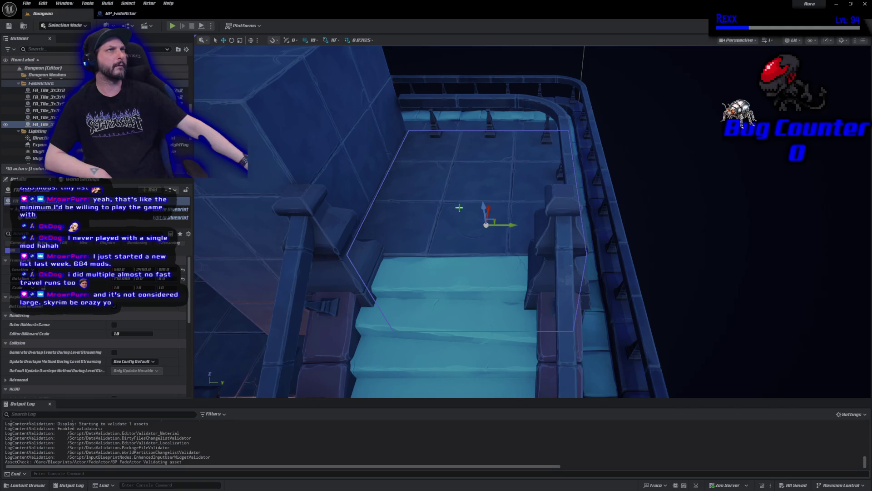
Step: Browse to the selected tile's asset and open FA_Tile_3x3x2 in the full Blueprint Editor
right_click(459, 208)
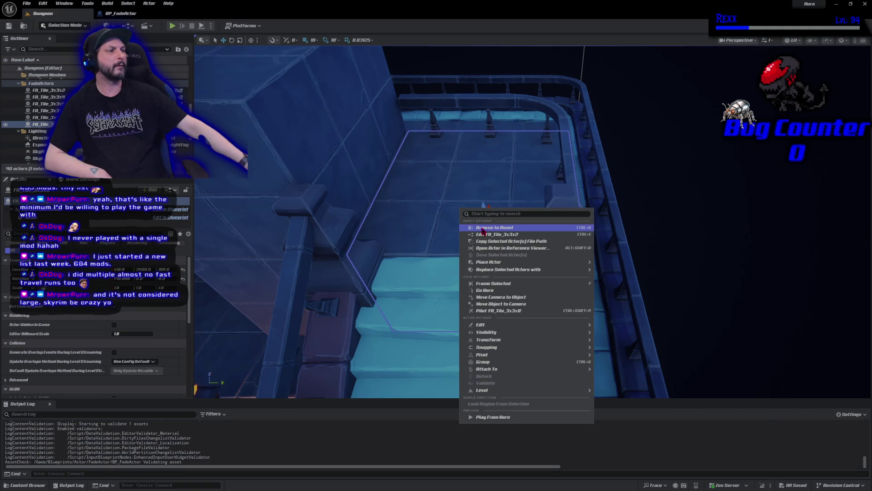
left_click(482, 227)
double_click(250, 347)
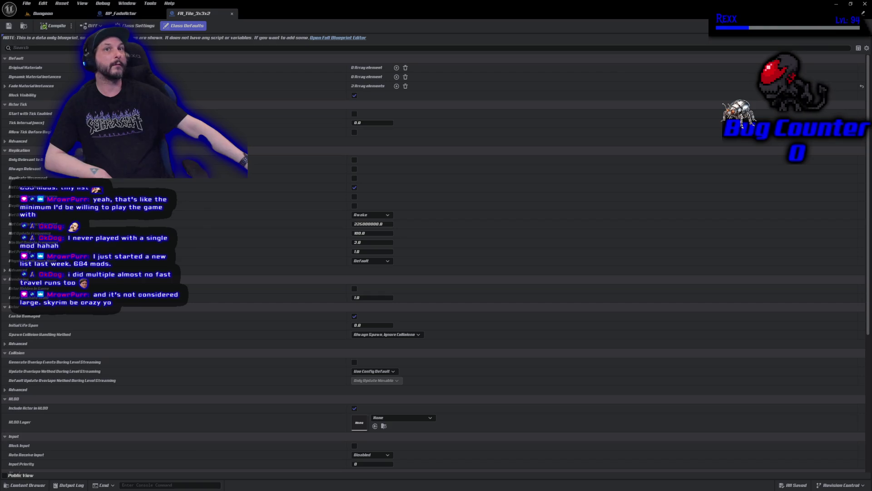
left_click(329, 38)
left_click(121, 328)
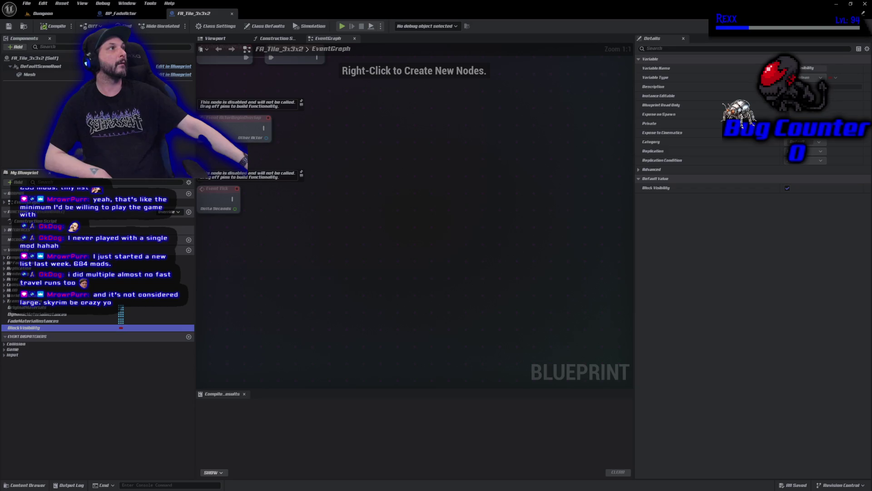
Step: Set the tile Mesh's Visibility trace response to Block, compile, save, and return to Dungeon
left_click(29, 74)
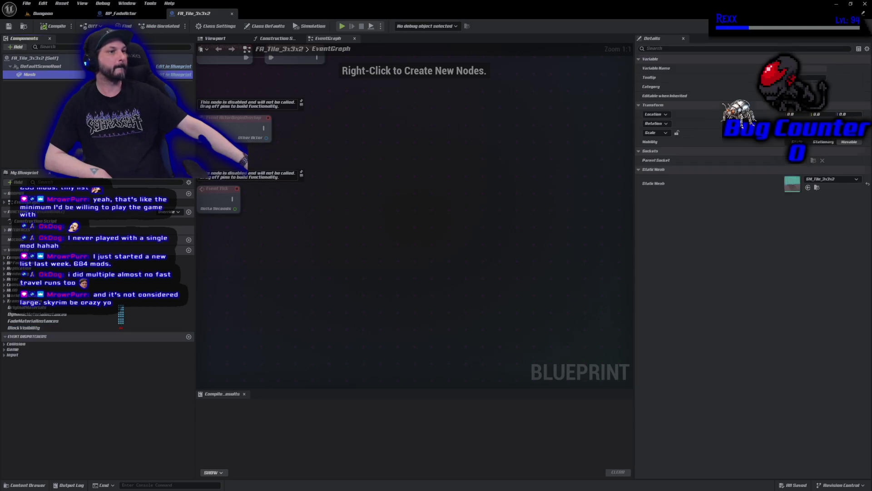
scroll(765, 367, "down", 5)
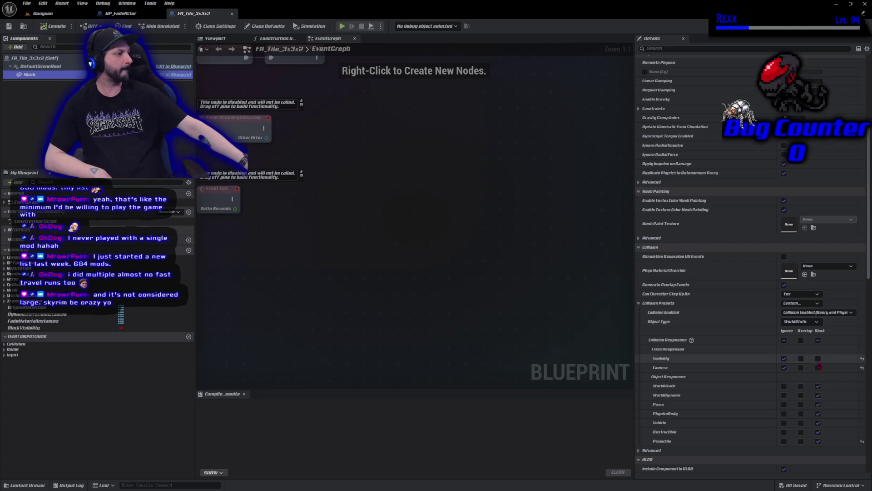
left_click(818, 359)
left_click(55, 25)
left_click(9, 26)
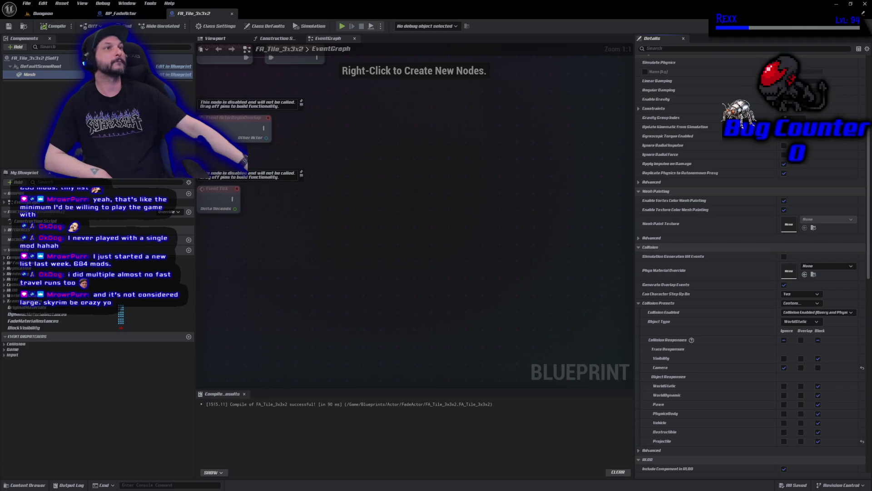
key("ctrl+Tab")
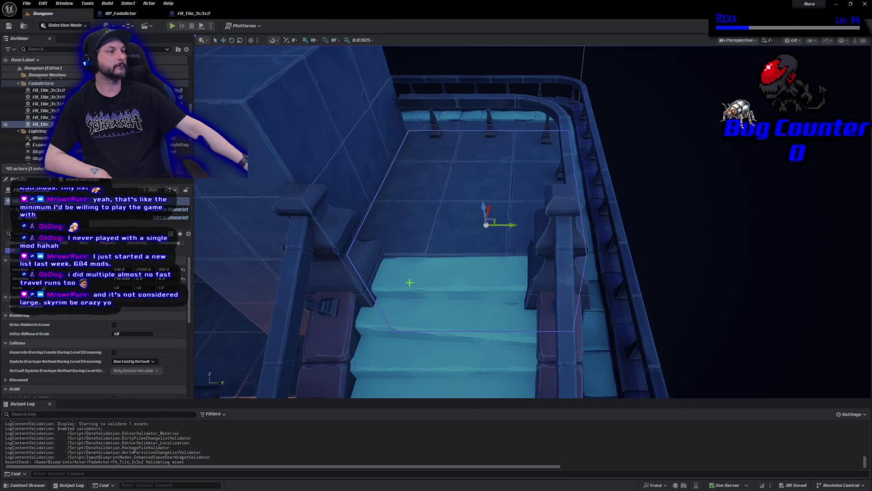
Step: Make the stairs' mesh component block the Visibility channel and save the Dungeon level
scroll(105, 335, "down", 5)
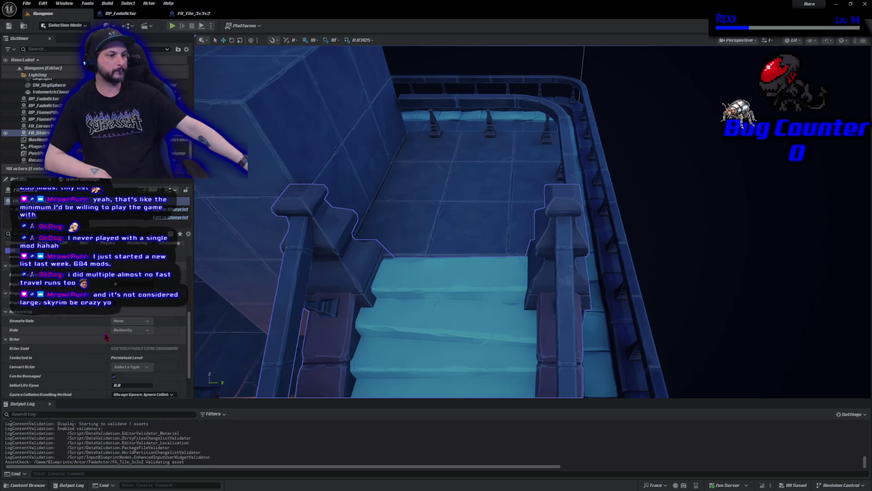
scroll(106, 335, "up", 4)
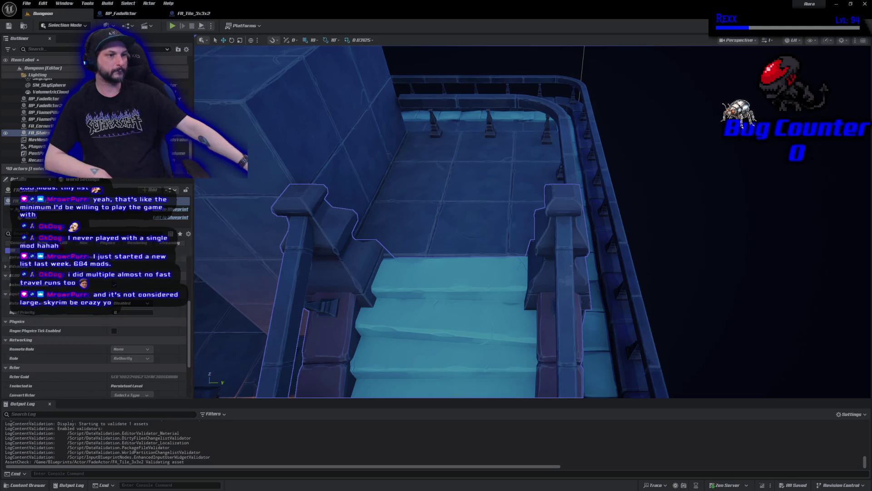
left_click(91, 217)
scroll(101, 338, "down", 5)
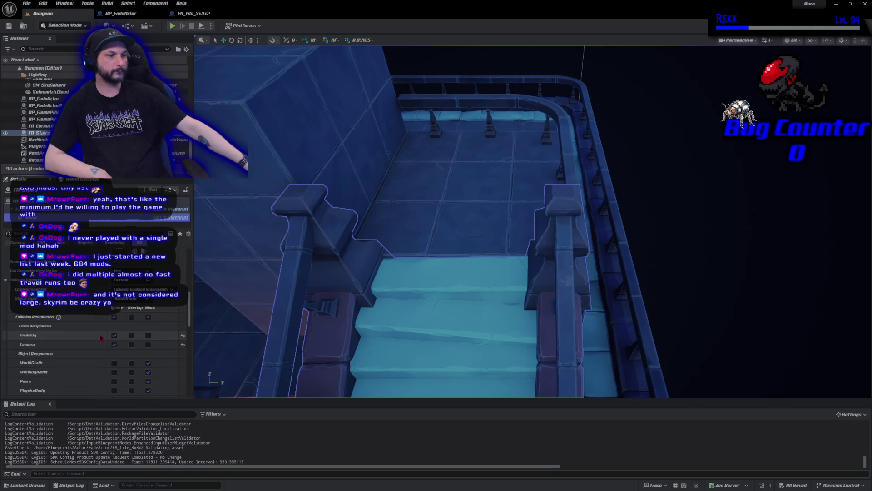
left_click(149, 335)
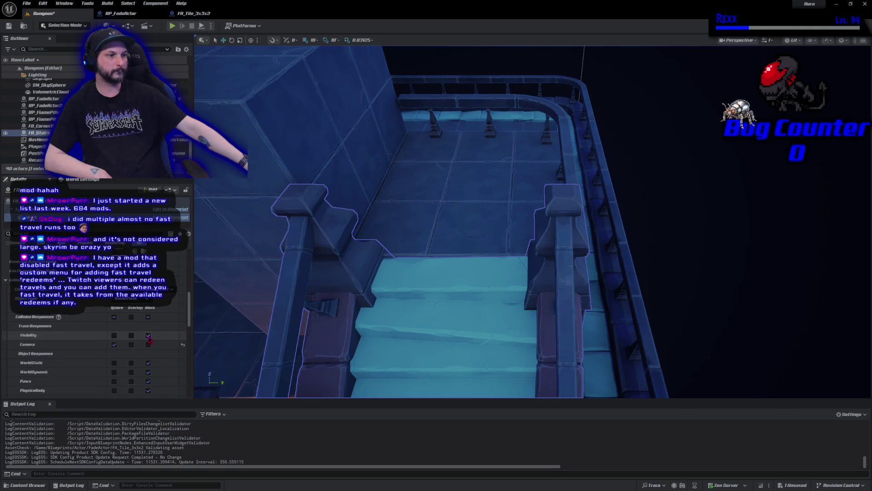
left_click(13, 26)
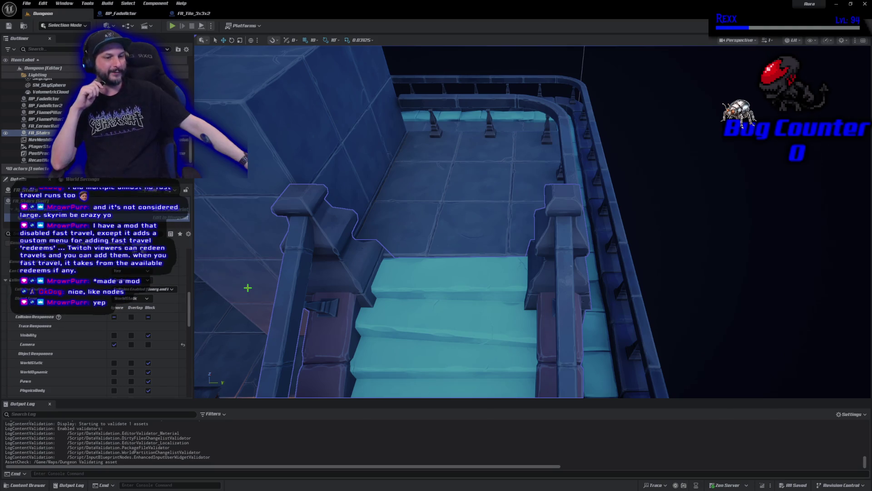
Step: Select the FA_Stairs actor, check BP_FadeActor's BlockVisibility variable, then start a Play-in-Editor session
mouse_move(385, 290)
left_mouse_down()
mouse_move(385, 304)
mouse_move(385, 290)
left_mouse_up()
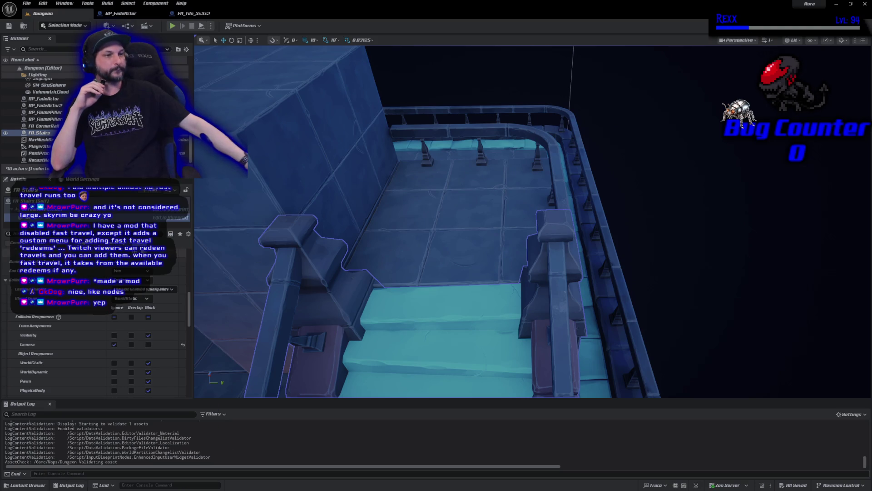
left_click(29, 200)
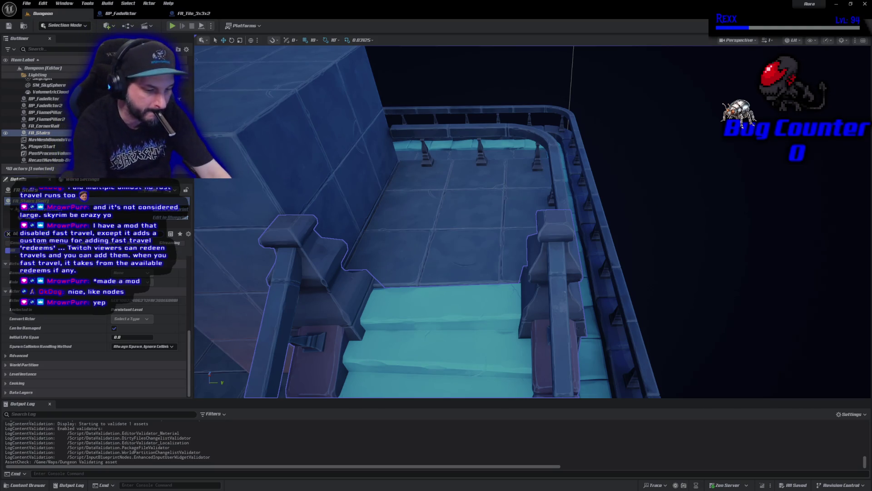
type("c")
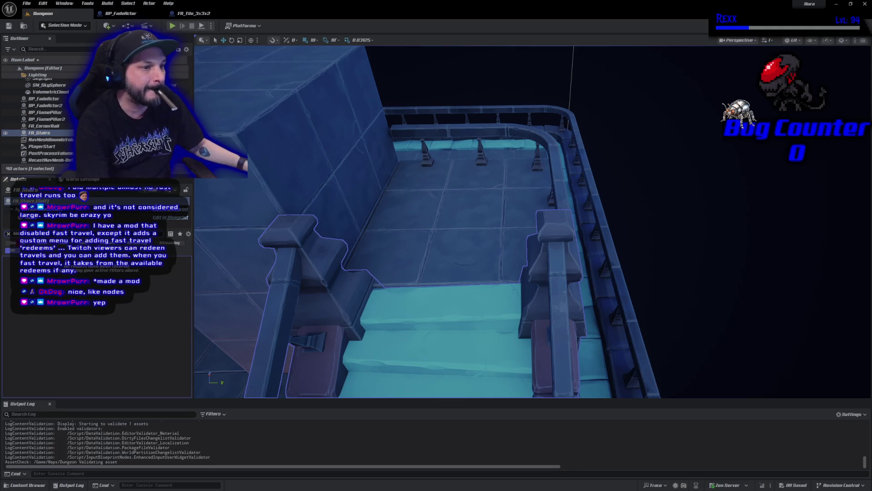
left_click(8, 234)
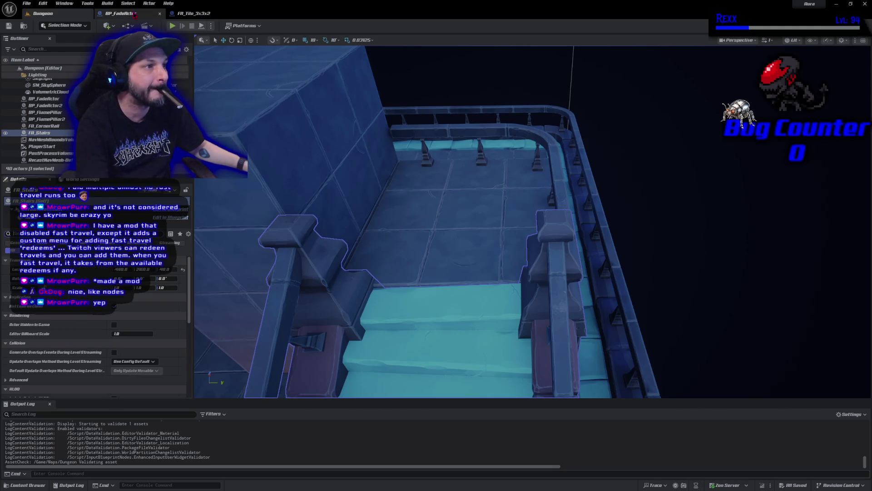
left_click(135, 15)
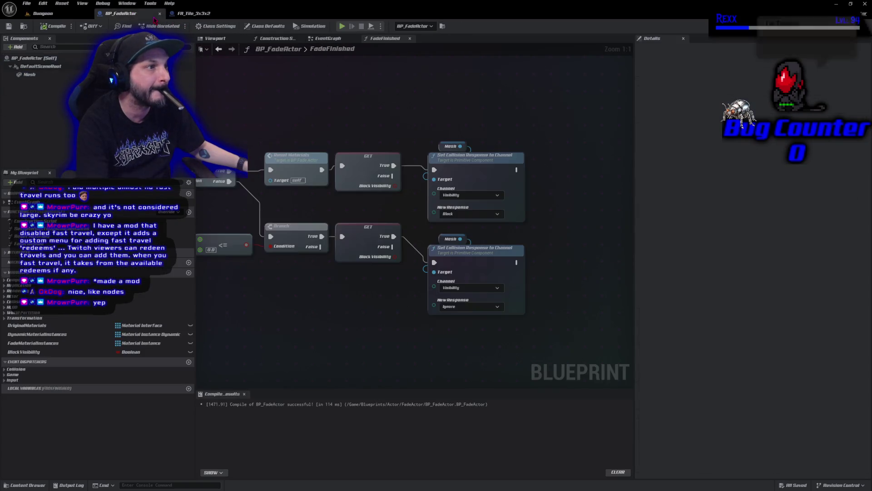
left_click(73, 353)
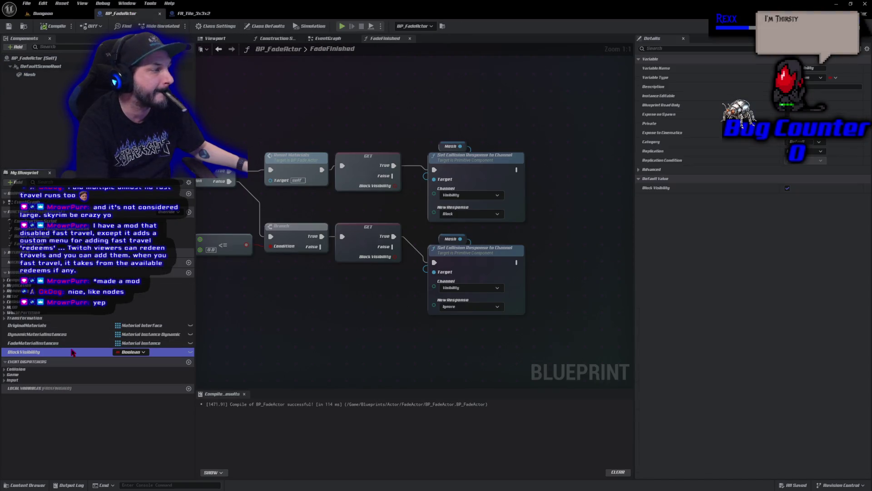
left_click(41, 14)
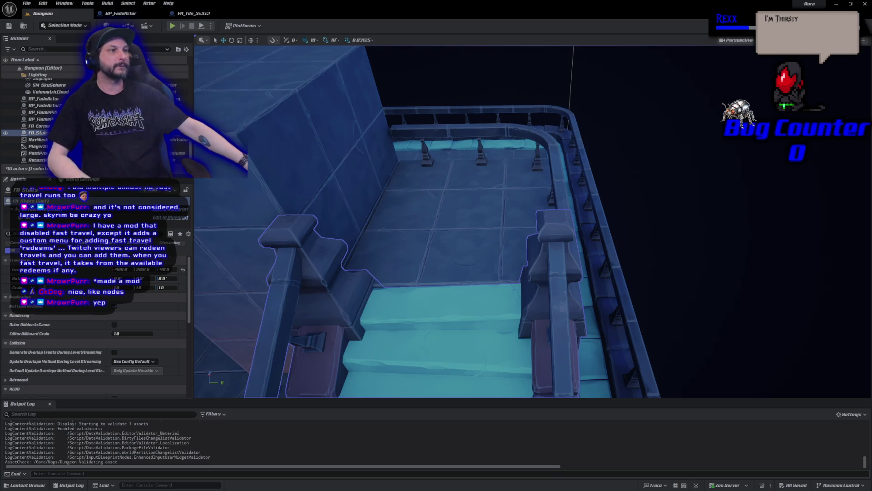
left_click(172, 26)
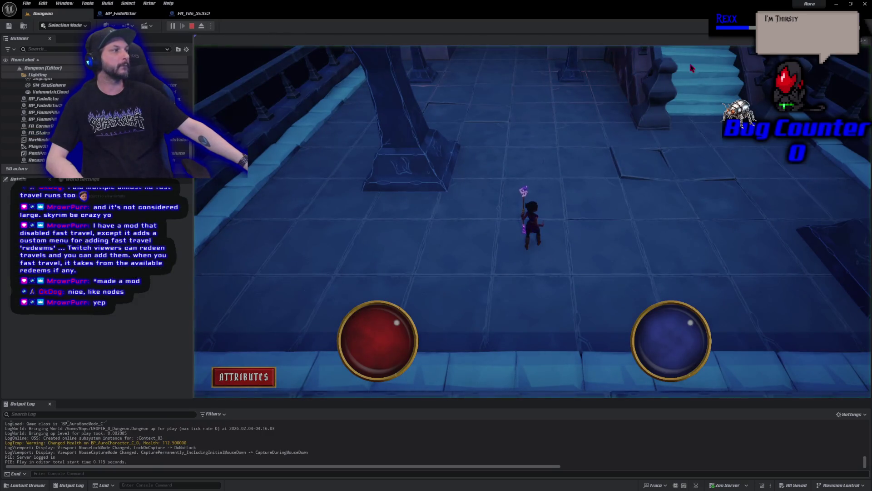
Step: Run the character up and down the stairs and along the torch corridor, then stop the session
left_click(697, 58)
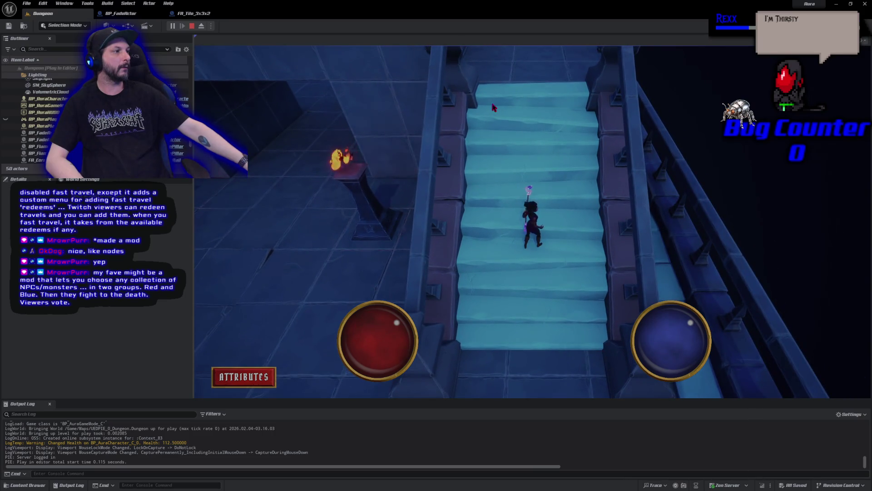
left_click(536, 335)
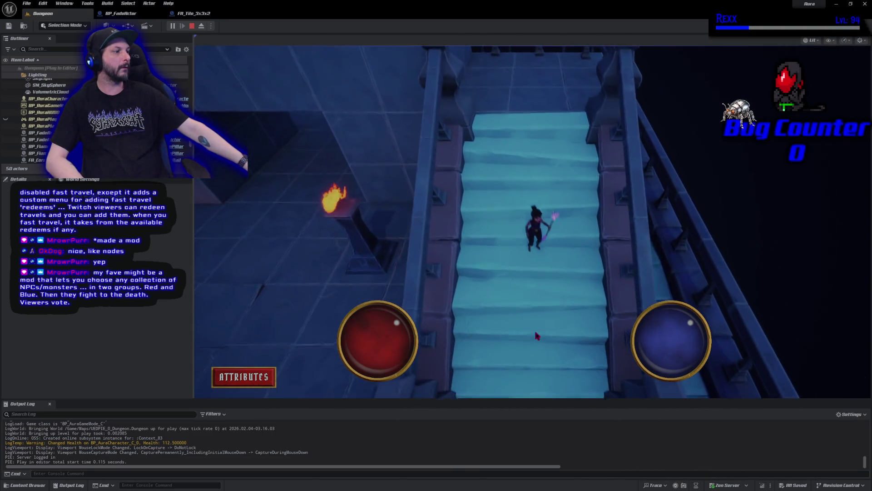
left_click(297, 136)
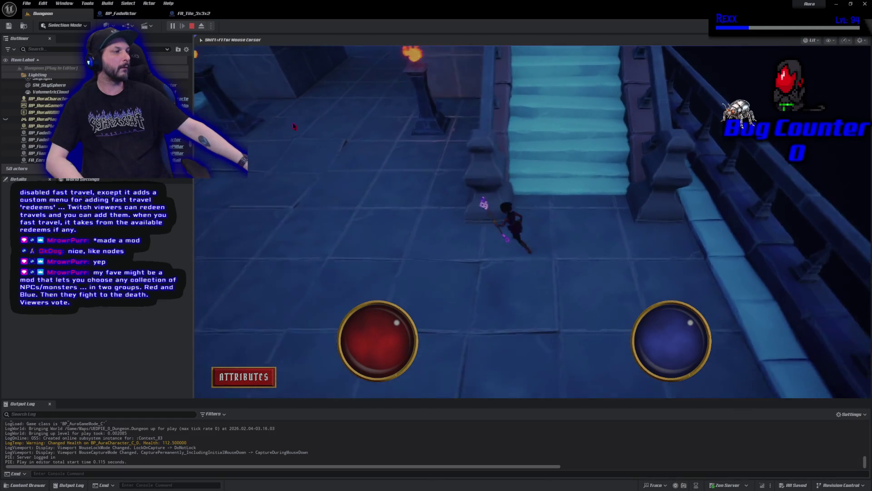
left_click(520, 142)
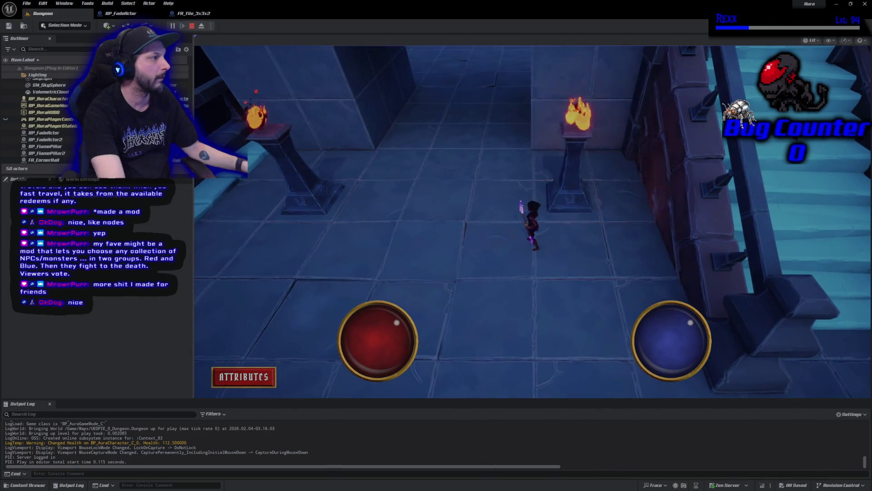
left_click(717, 172)
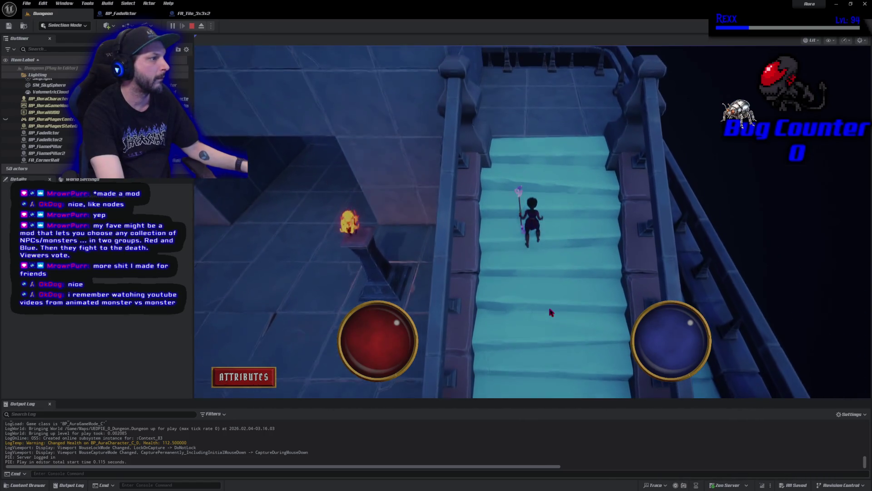
left_click(192, 26)
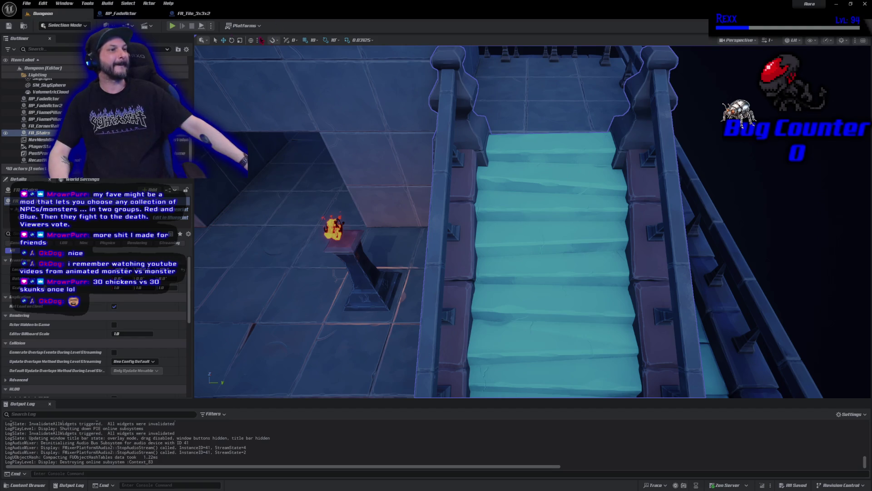
Step: Start a second play session, steer the character along the corridor past the flaming pillars, then exit
left_click(173, 27)
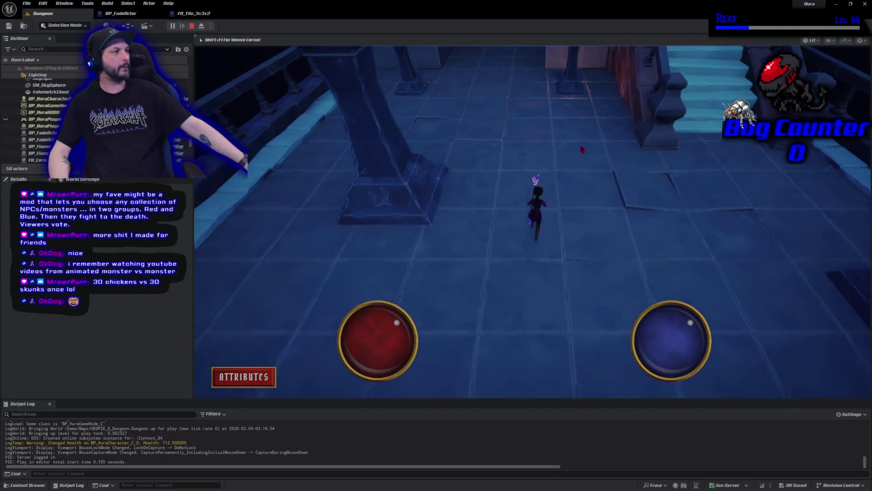
left_click(586, 151)
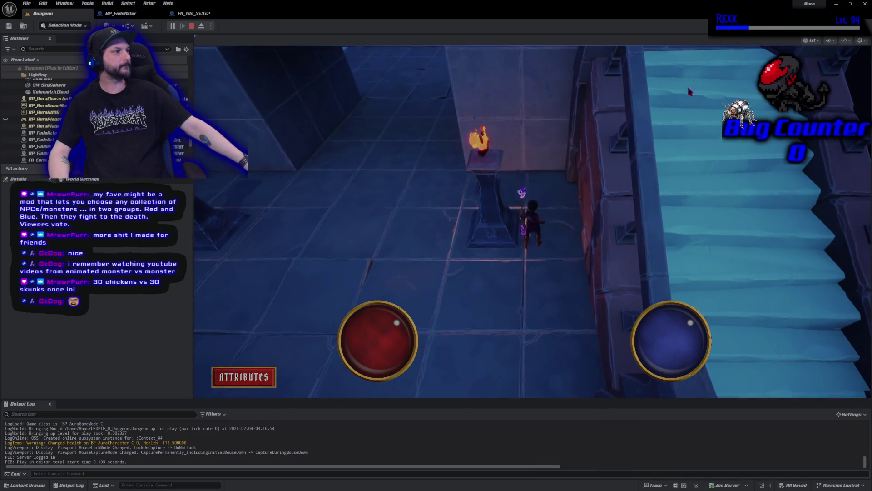
left_click(437, 138)
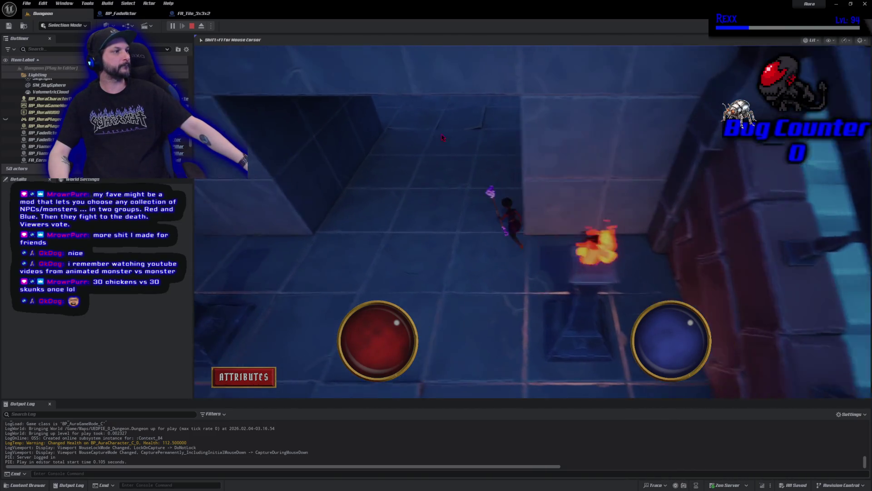
left_click(561, 172)
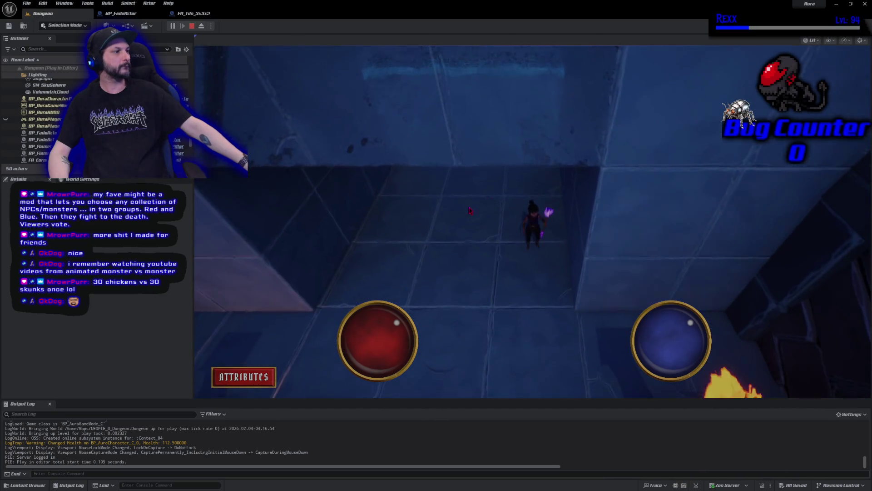
left_click(476, 128)
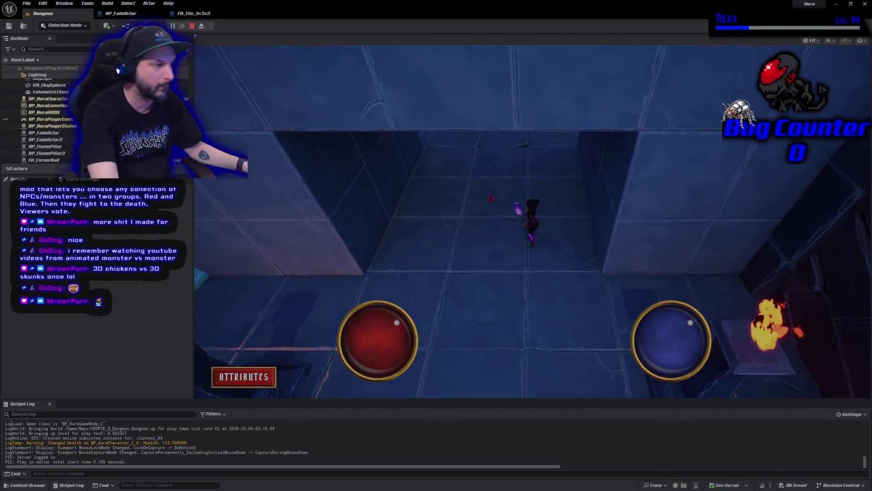
left_click(513, 281)
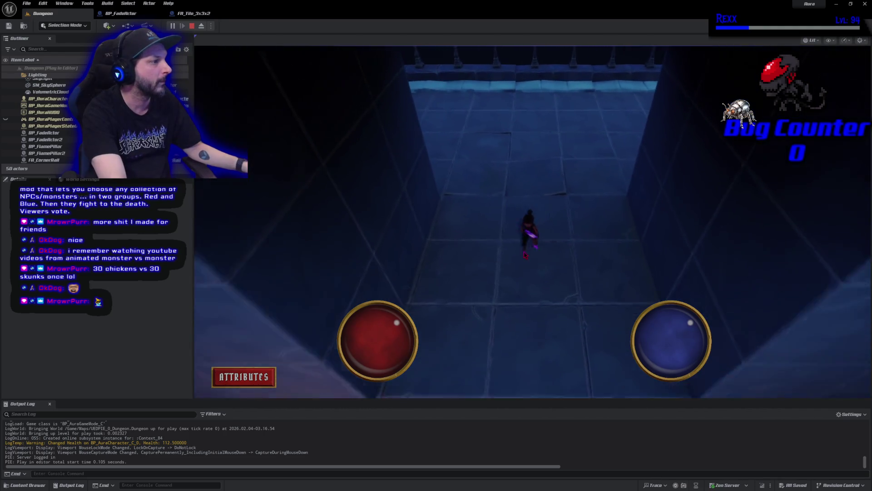
left_click(516, 130)
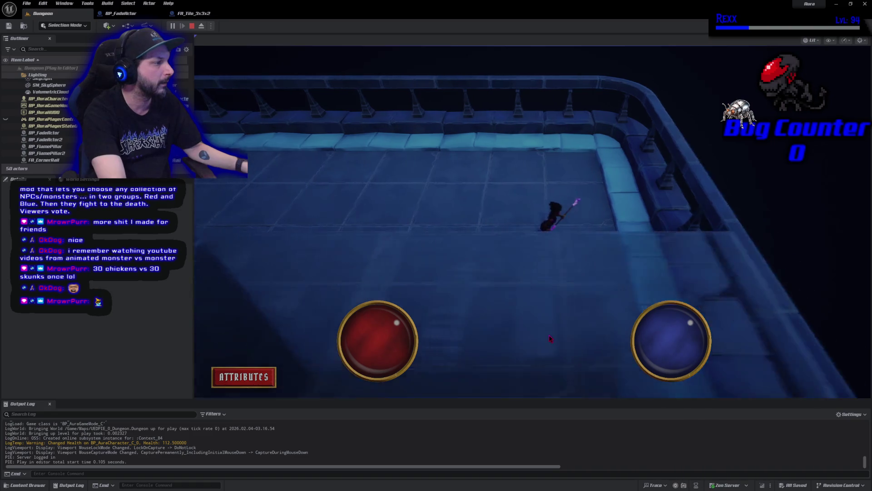
left_click(436, 260)
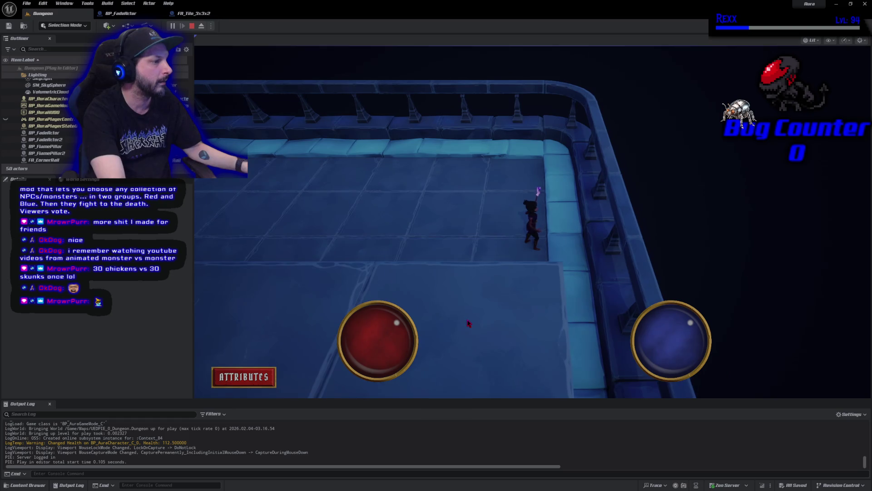
left_click(469, 323)
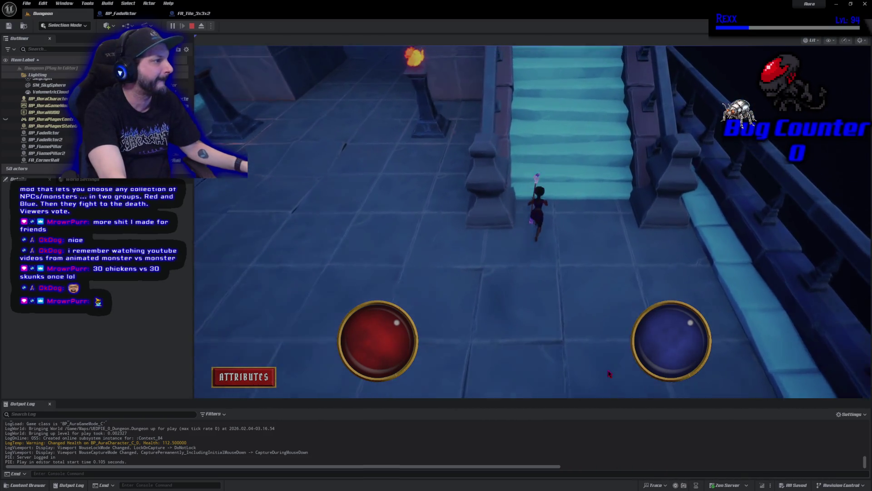
key("Escape")
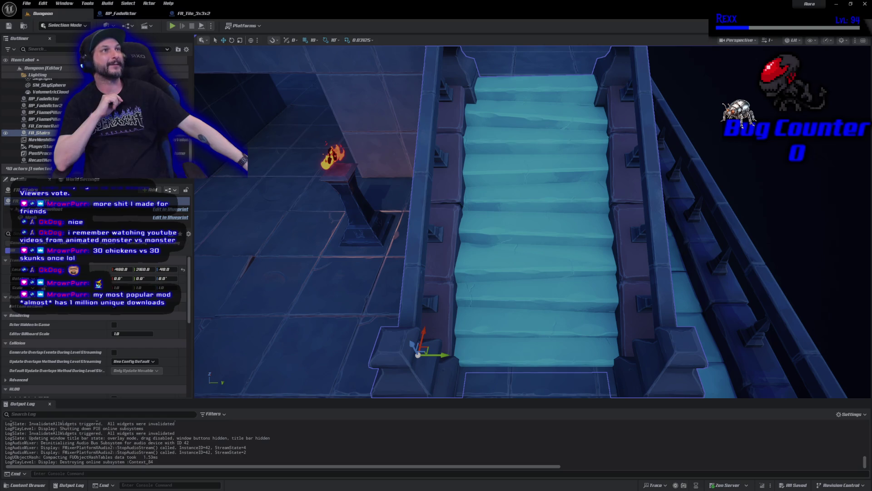
Step: Scroll the viewport camera back to frame the large fade block and torches
scroll(298, 202, "down", 5)
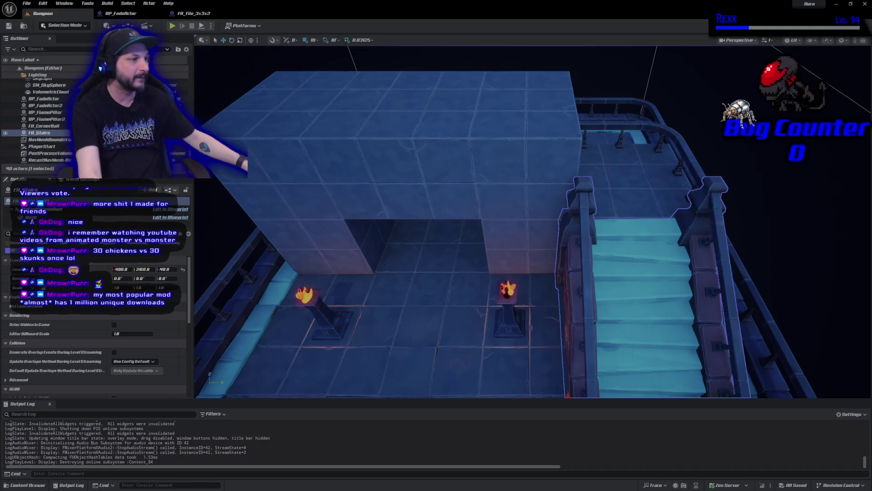
Step: Select fade tiles FA_Tile_3x3x7, 6, 2, 4 and 5 together
left_click(286, 132)
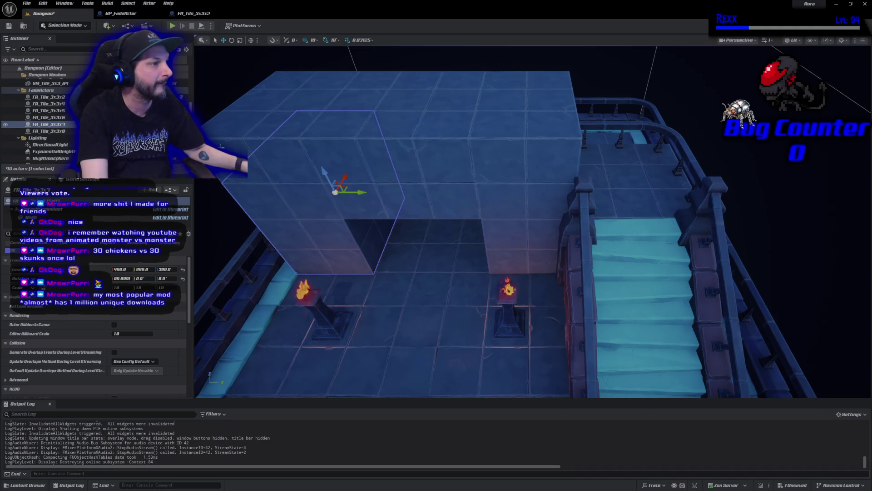
left_click(314, 118, "ctrl")
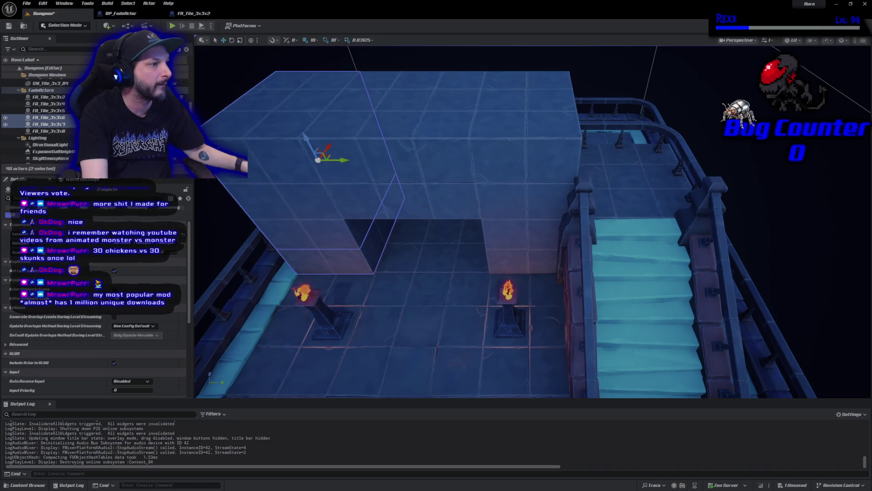
left_click(450, 168, "ctrl")
left_click(557, 157, "ctrl")
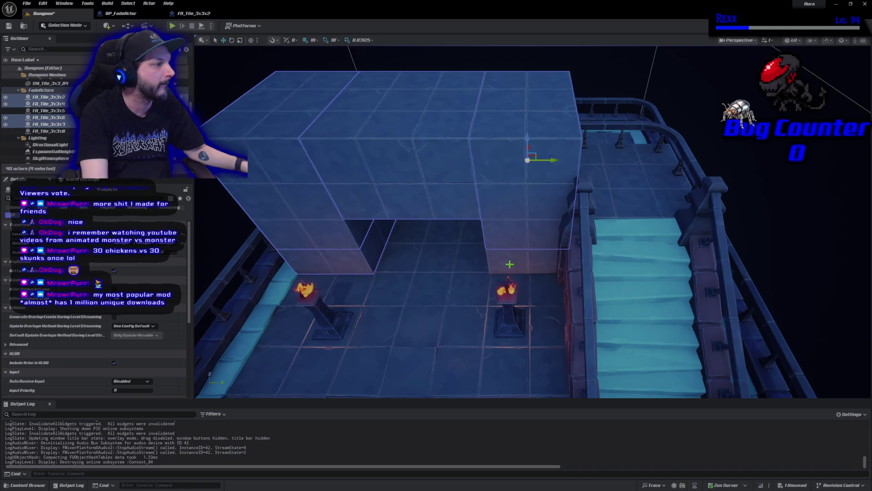
left_click(509, 264, "ctrl")
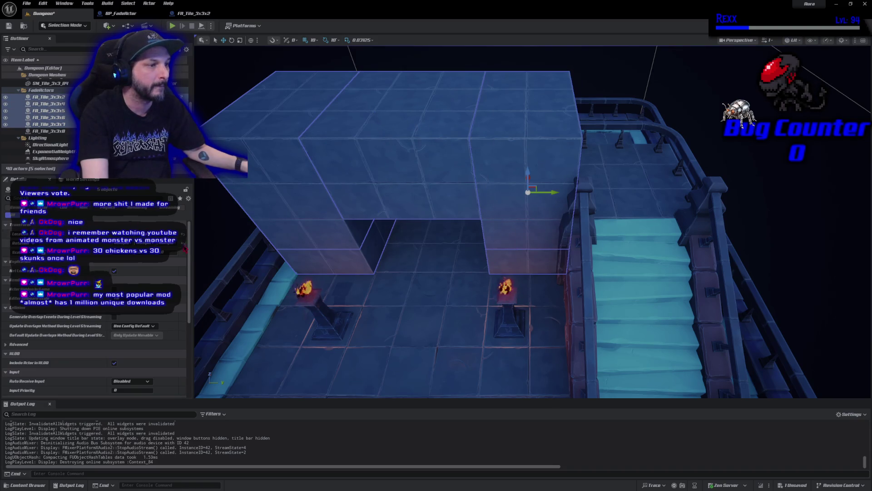
Step: Filter the Details panel by 'co' to review collision settings, then select only FA_Tile_3x3x8
scroll(189, 249, "down", 3)
scroll(180, 221, "up", 3)
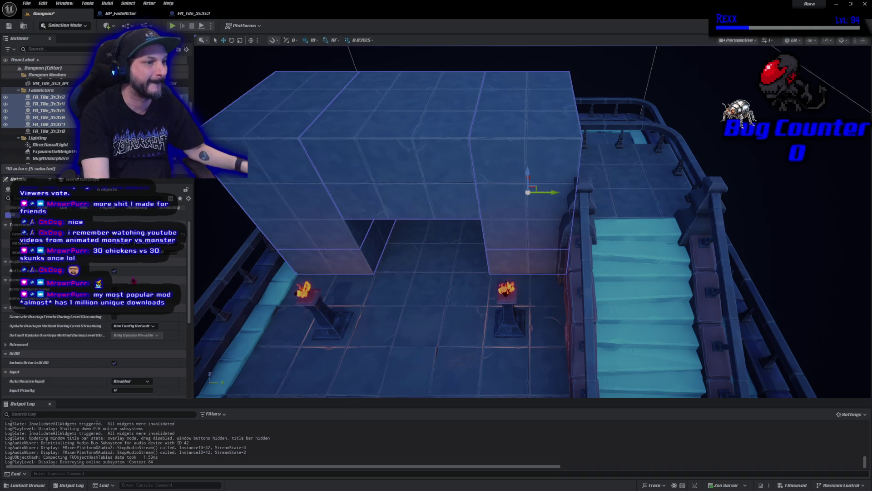
scroll(191, 301, "down", 5)
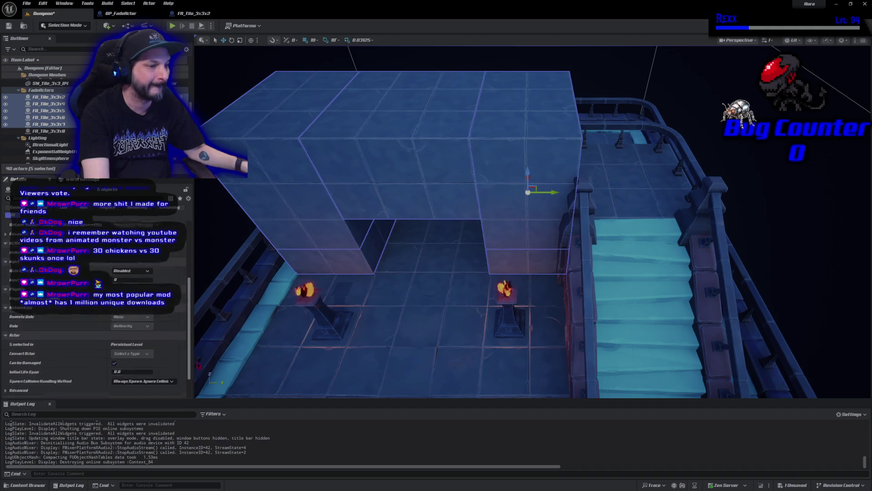
scroll(186, 336, "up", 5)
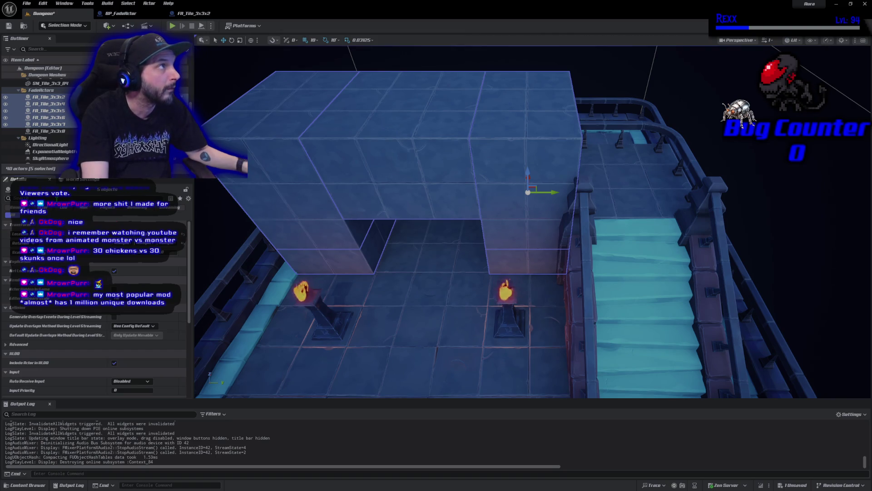
type("co")
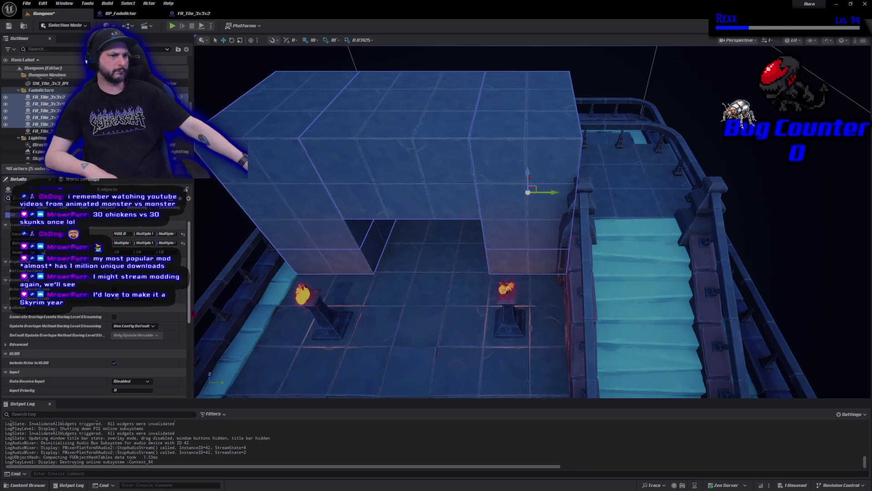
scroll(176, 391, "down", 5)
scroll(176, 391, "up", 10)
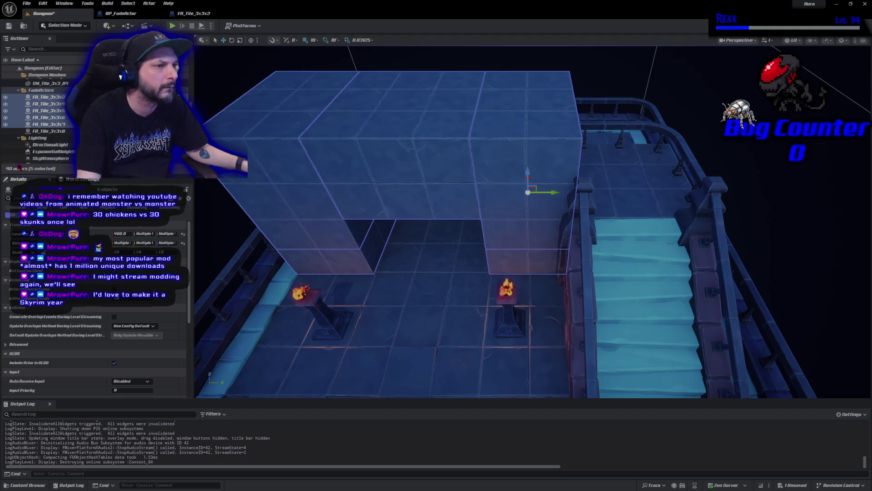
left_click(64, 131)
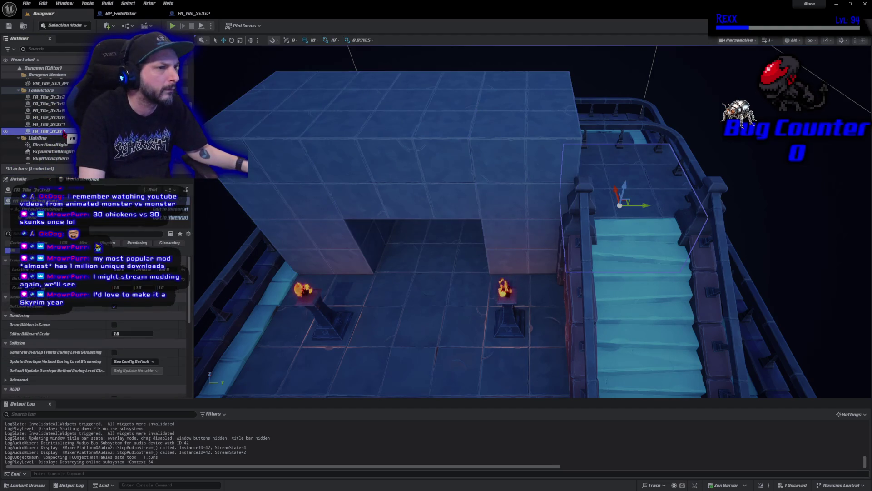
Step: Select FA_Tile_3x3x2, check BP_FadeActor's Mesh component, then save the Dungeon level
left_click(50, 96)
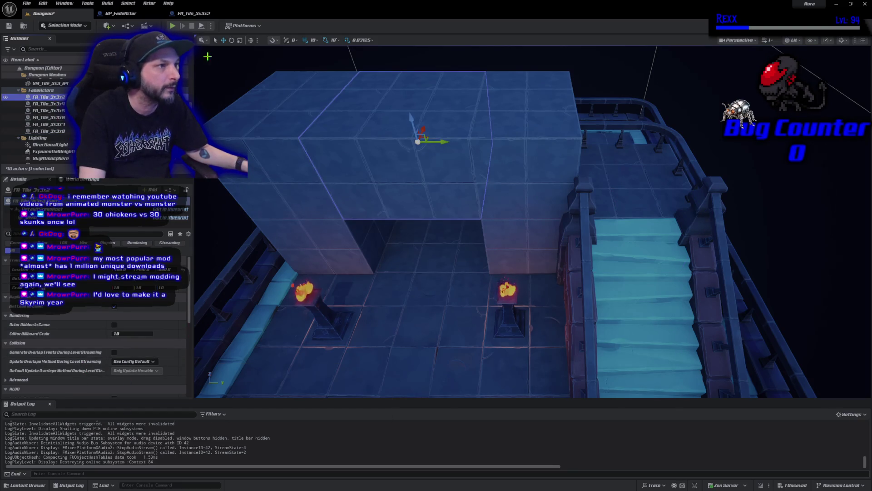
left_click(127, 16)
left_click(48, 75)
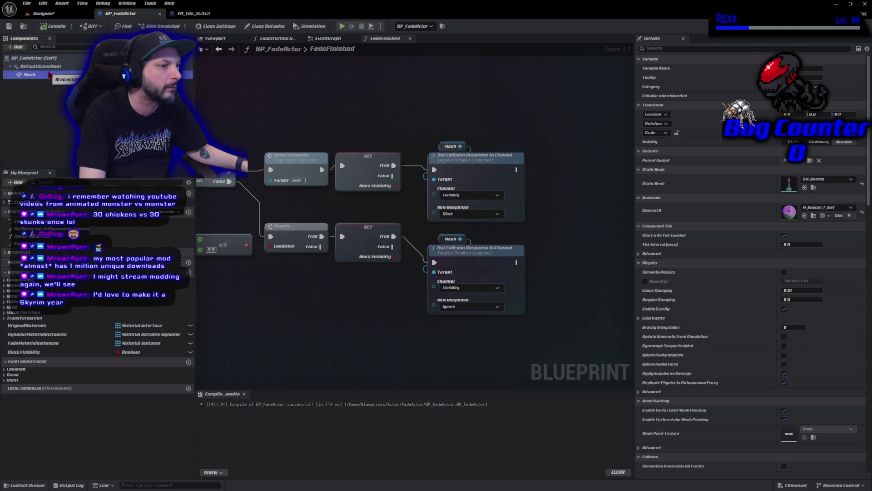
left_click(48, 15)
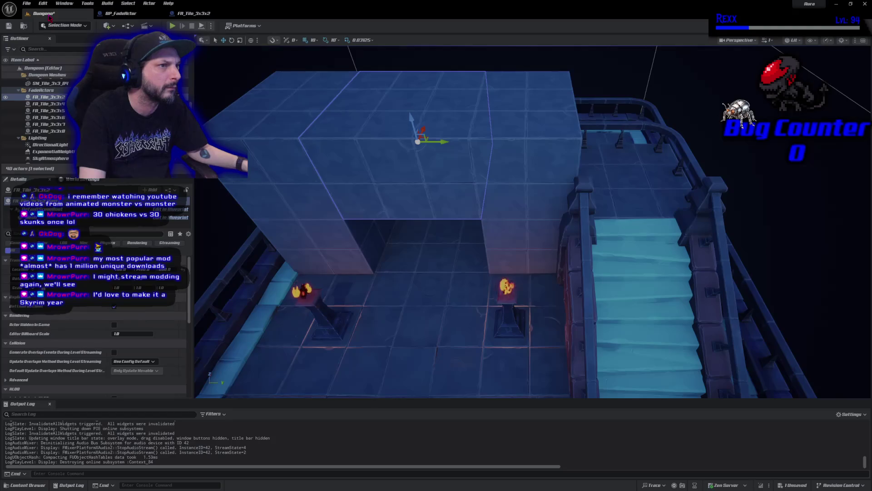
key("ctrl+s")
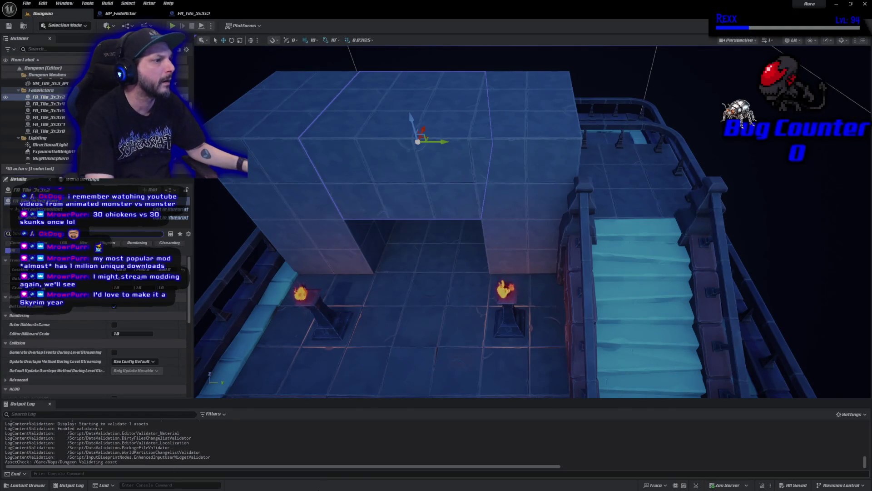
Step: Add tiles FA_Tile_3x3x6, 7, 4 and 5 to the selection and enlarge the Details area
left_click(292, 165, "ctrl")
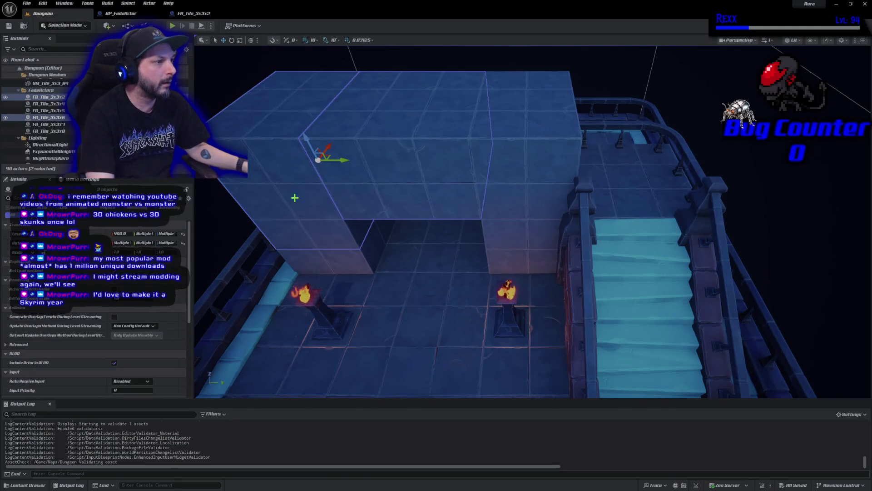
left_click(344, 261, "ctrl")
left_click(537, 155, "ctrl")
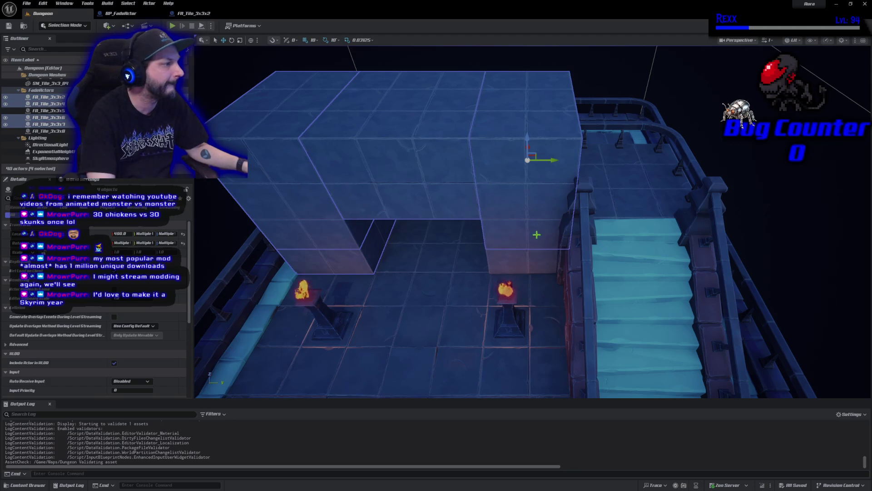
left_click(536, 259, "ctrl")
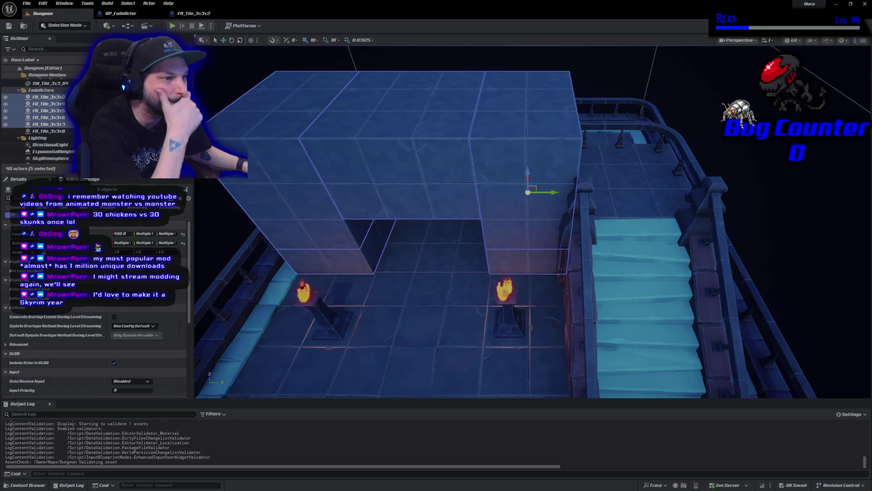
mouse_move(107, 173)
left_mouse_down()
mouse_move(107, 81)
mouse_move(107, 167)
mouse_move(47, 141)
left_mouse_up()
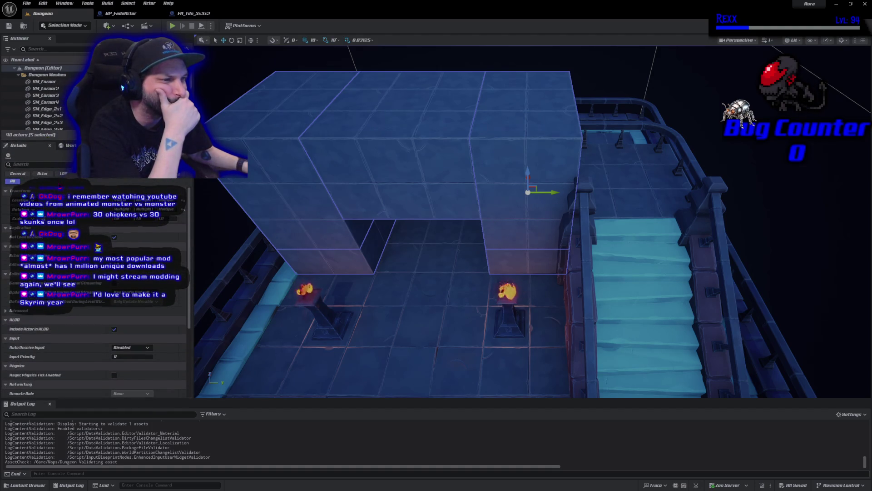
Step: Select FA_Tile_3x3x2 and show its Mesh component properties
scroll(69, 313, "down", 5)
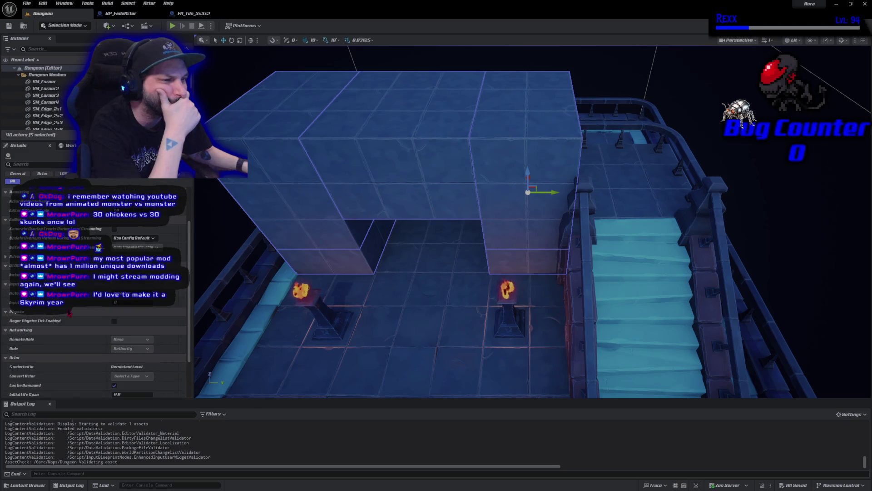
scroll(69, 313, "down", 1)
scroll(69, 313, "up", 6)
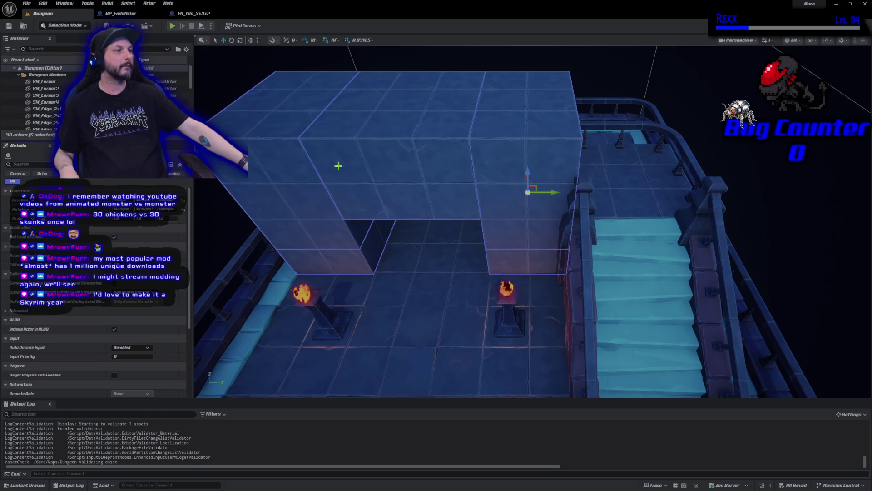
left_click(380, 157)
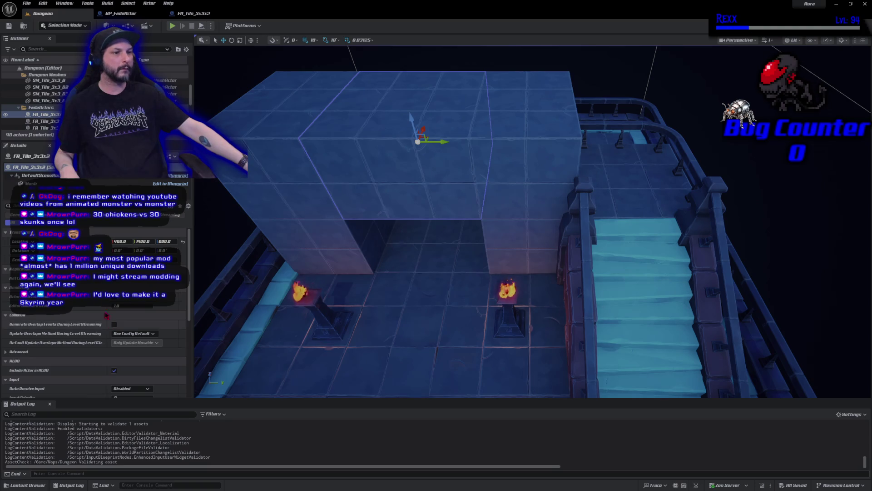
left_click(55, 183)
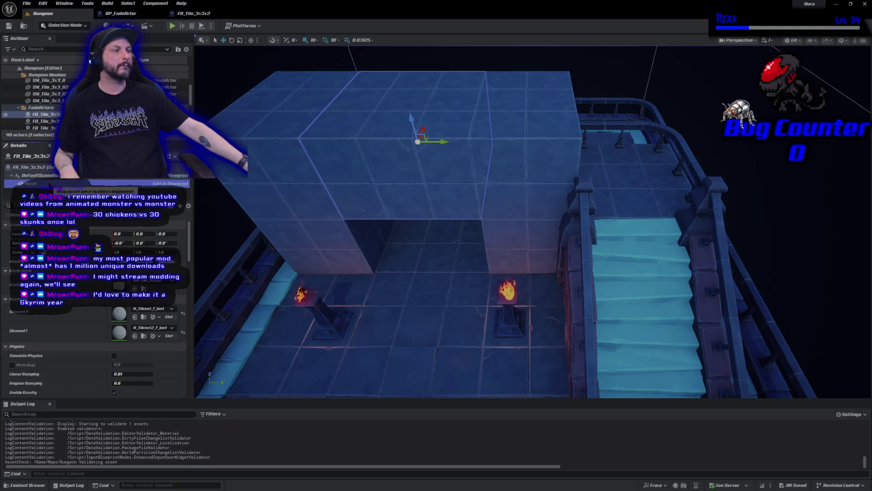